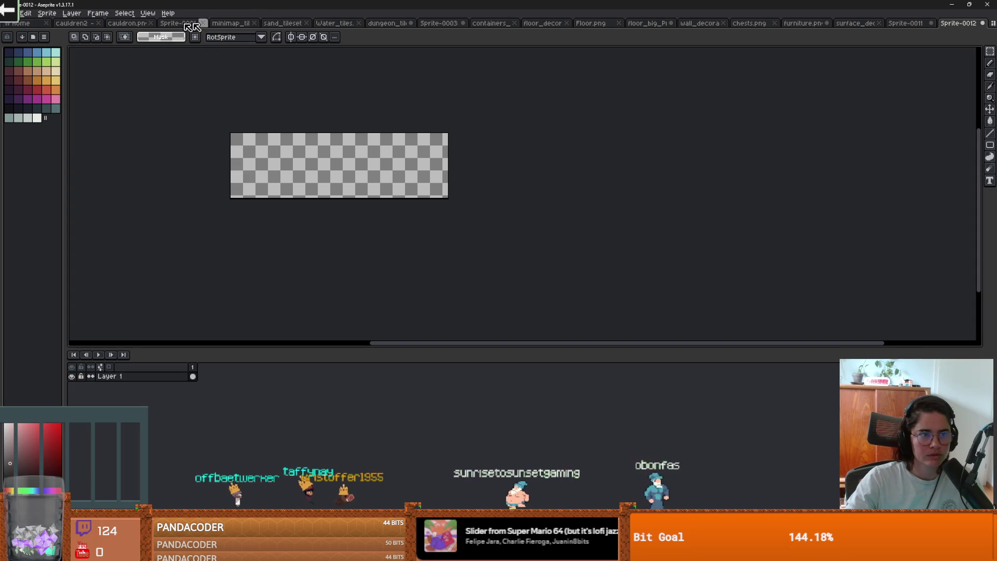
- Cut the row of six doors from dungeon_tileset and paste them into Sprite-0012
click(400, 23)
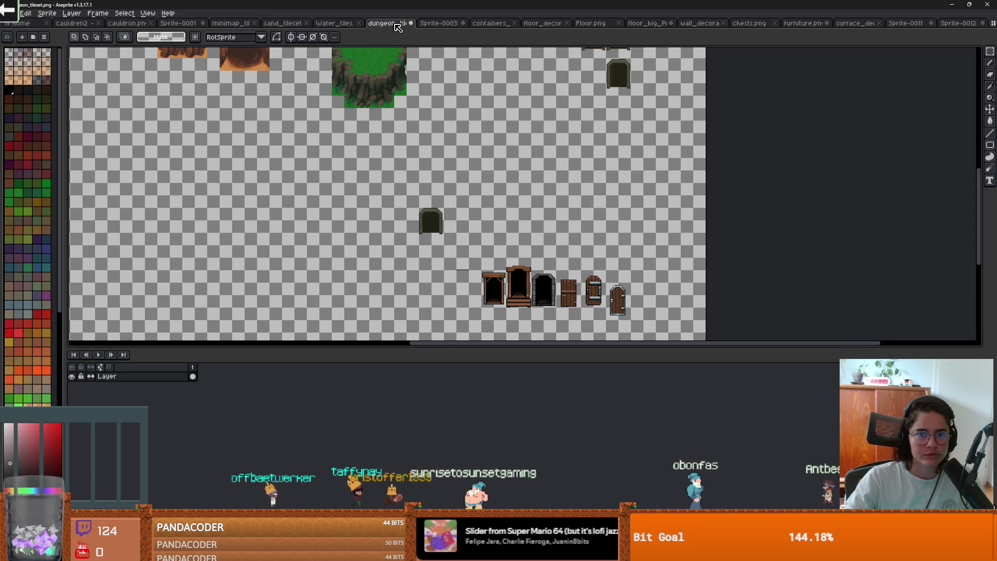
scroll(568, 251, down, 3)
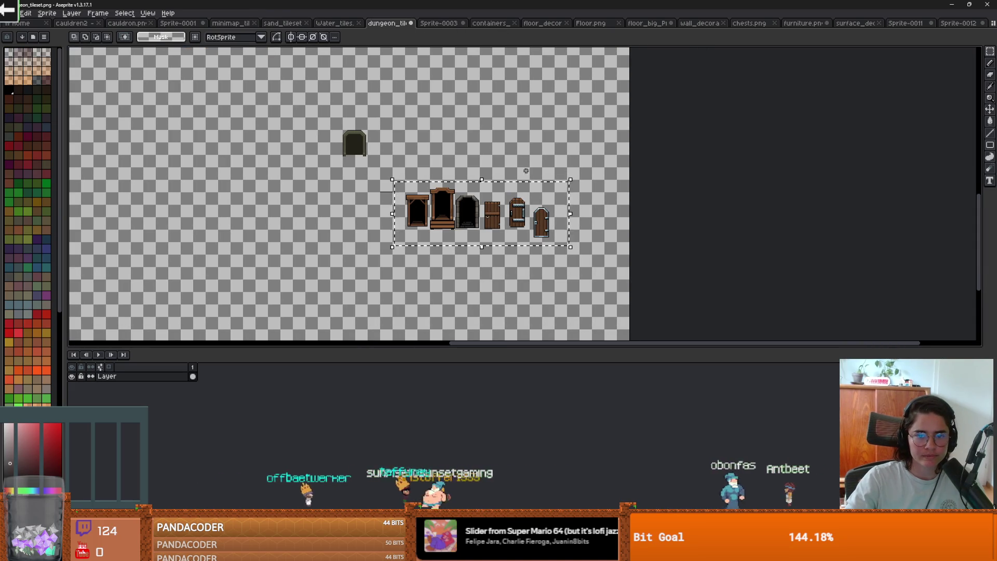
key(ctrl+x)
click(962, 23)
key(ctrl+v)
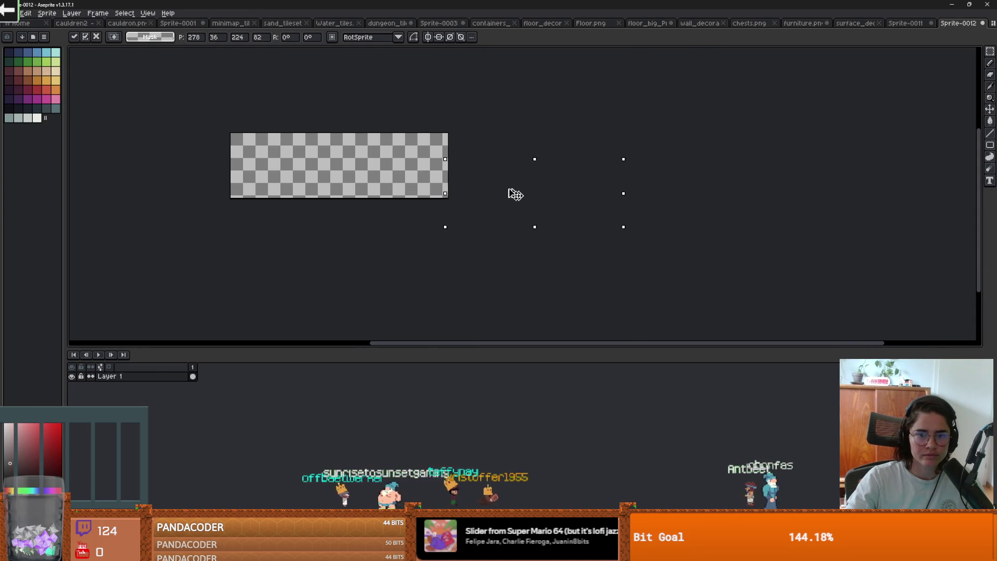
- Position the pasted doors on Sprite-0012's canvas, nudge them up a few pixels, and commit them
drag(512, 194, 296, 165)
scroll(296, 165, up, 2)
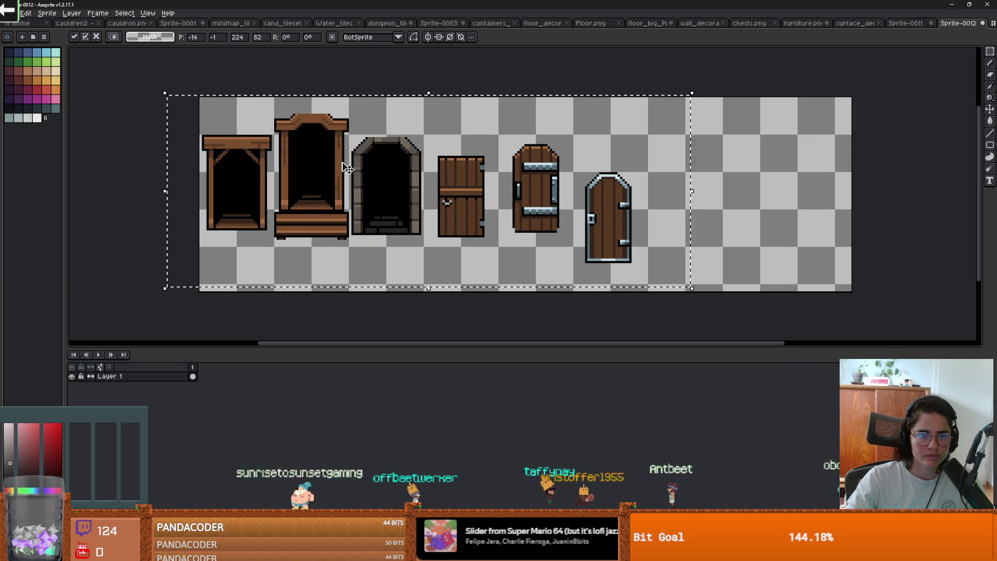
drag(343, 167, 344, 155)
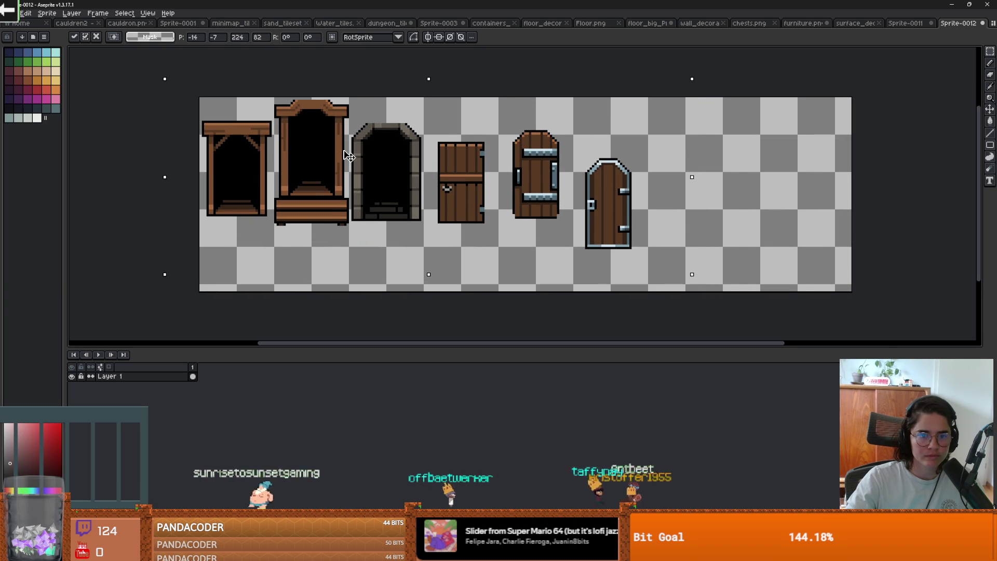
click(698, 154)
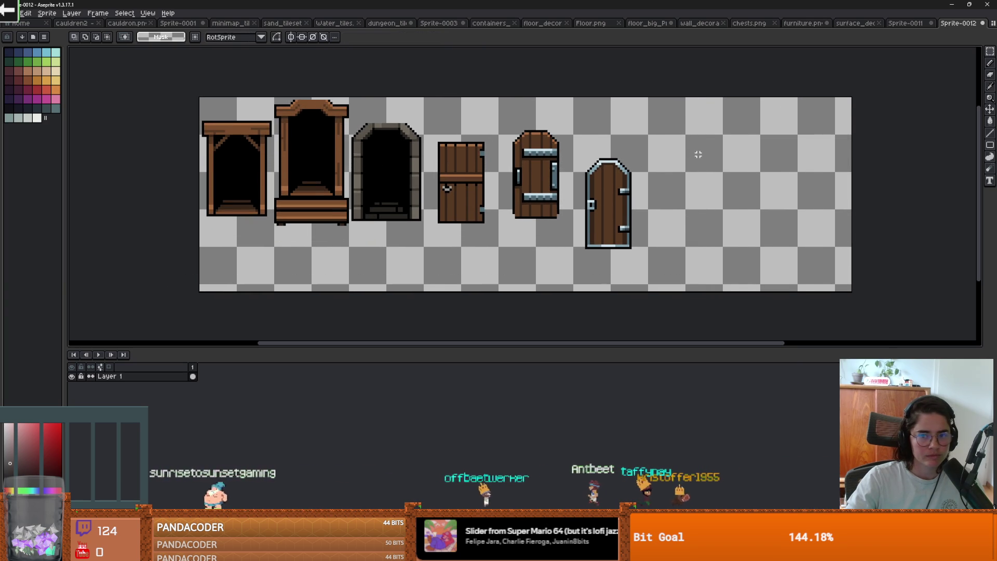
scroll(698, 154, down, 1)
drag(442, 73, 384, 93)
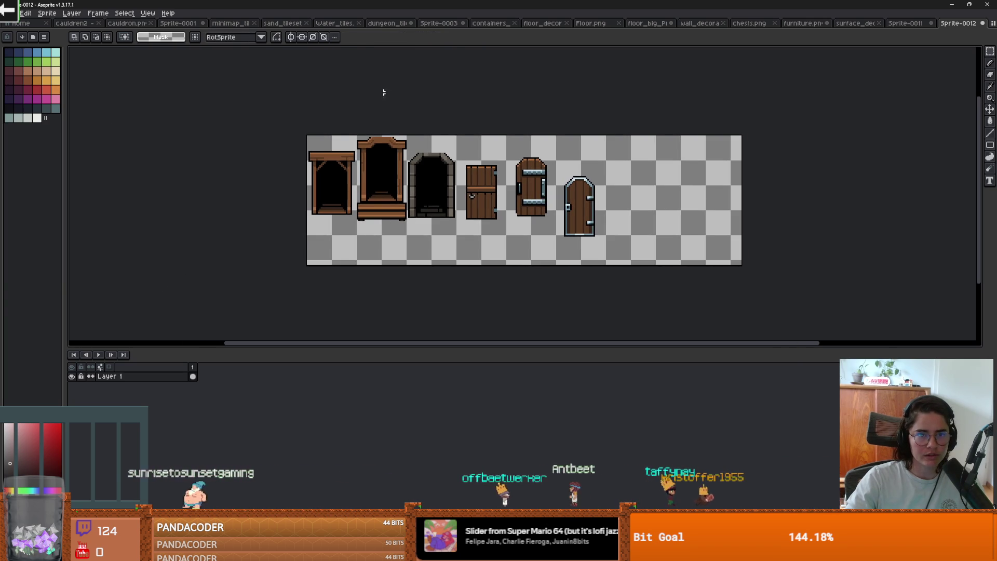
click(422, 30)
- Marquee-select and cut the lone dark stone arch from dungeon_tileset
click(394, 29)
mouse_move(378, 151)
mouse_down()
mouse_move(417, 171)
mouse_move(373, 174)
mouse_move(387, 216)
mouse_up()
scroll(414, 207, up, 3)
key(b)
key(m)
scroll(371, 165, down, 1)
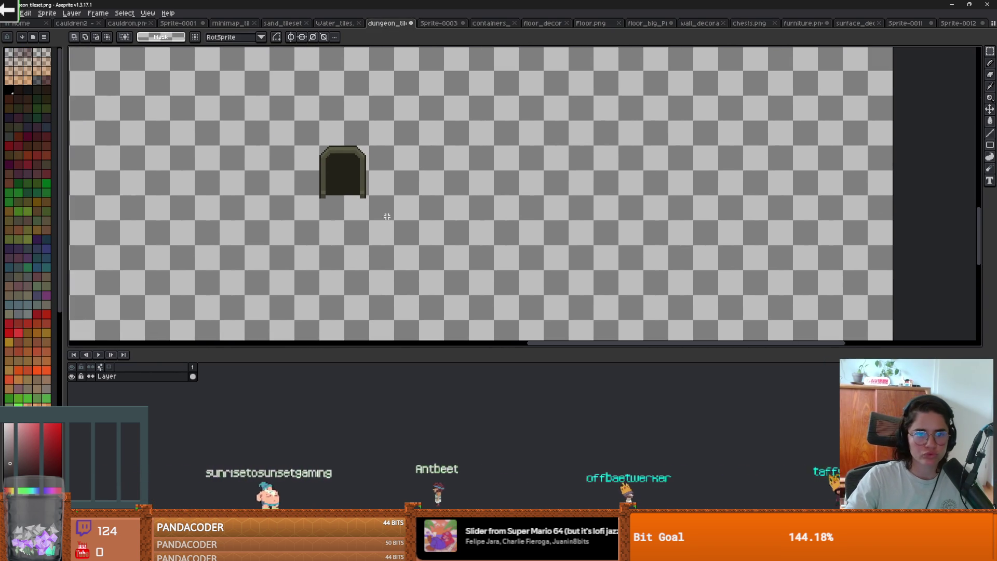
key(ctrl+x)
- Paste the arch to the right of the doors in Sprite-0012, commit it, and start saving
click(958, 23)
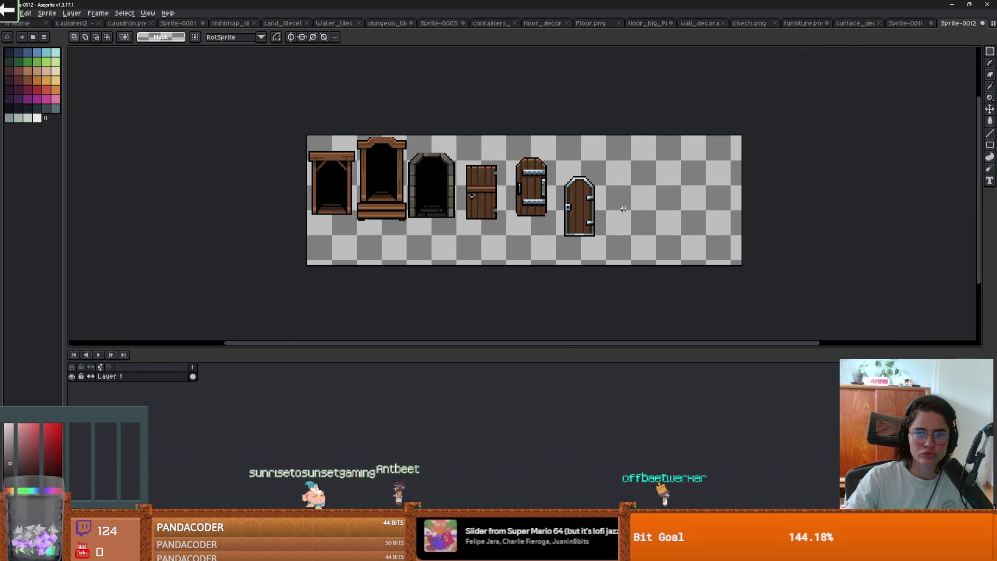
key(ctrl+v)
drag(525, 195, 638, 173)
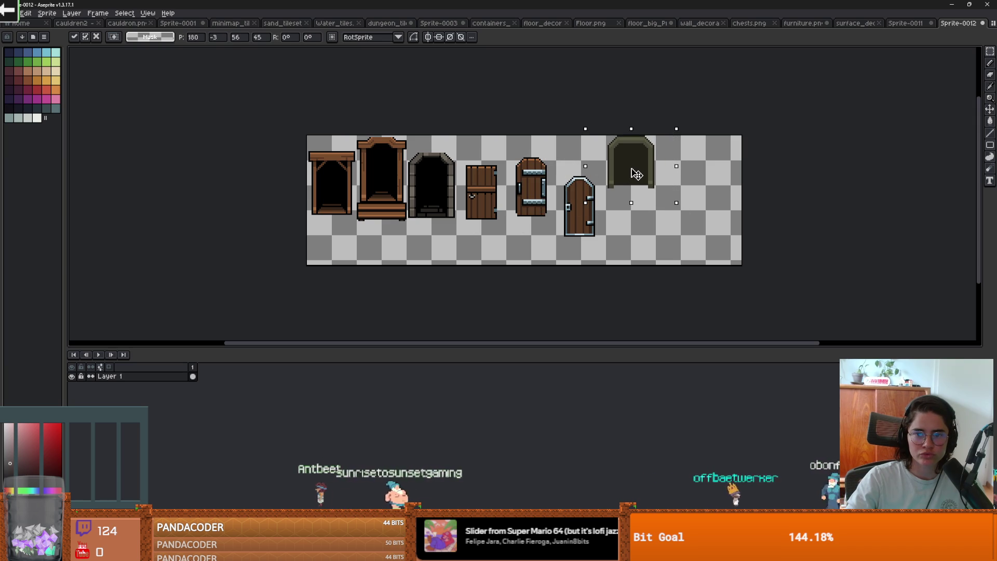
key(Return)
key(ctrl+s)
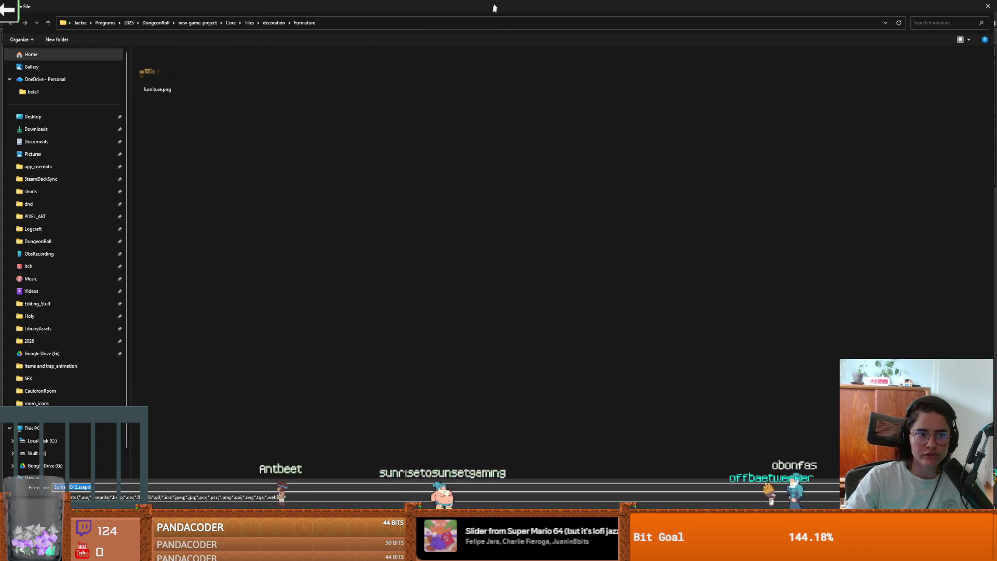
- Cancel the save and return to dungeon_tileset, scrolling to the stone-framed doors
key(Escape)
click(490, 23)
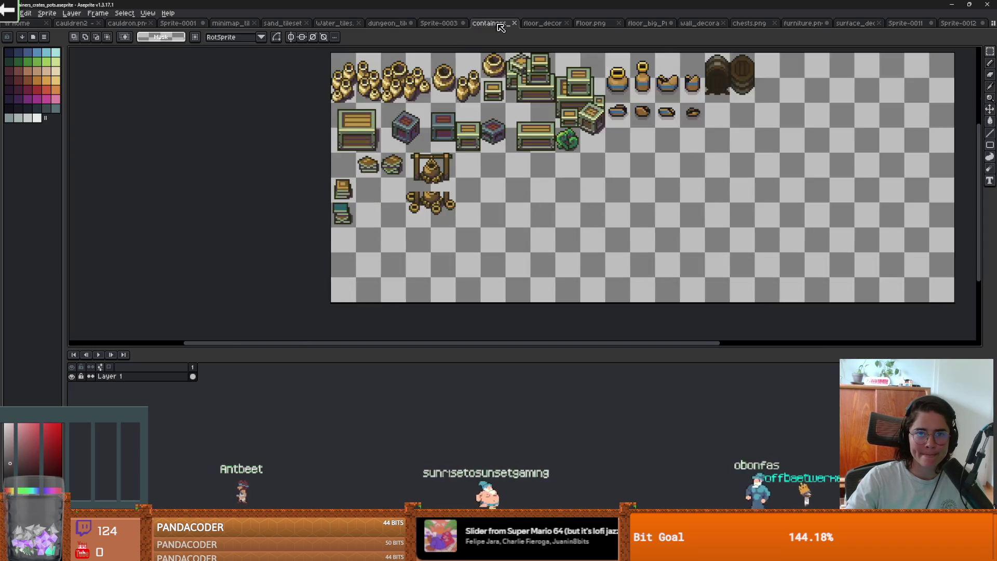
click(439, 23)
click(373, 22)
scroll(454, 199, down, 3)
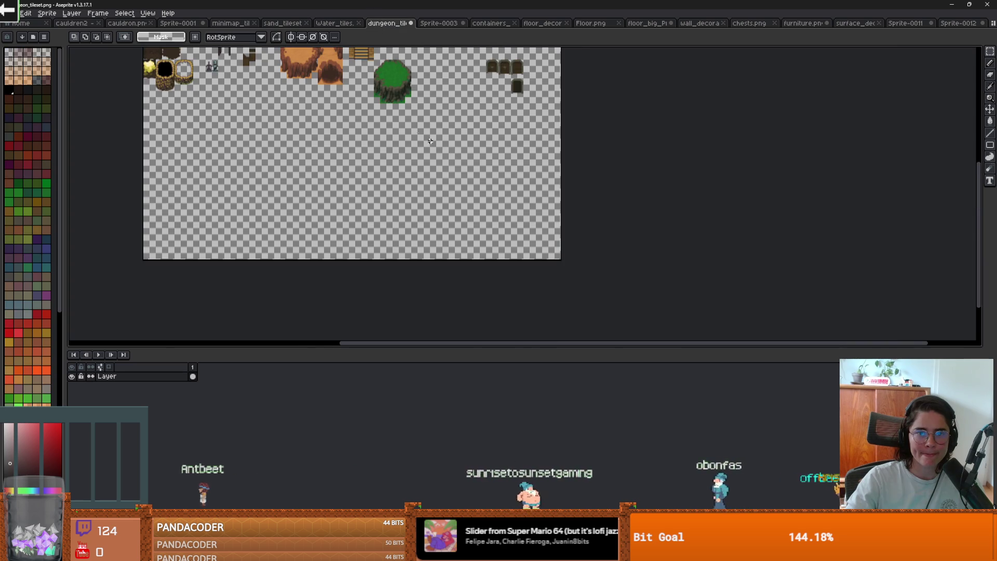
scroll(455, 199, up, 3)
scroll(454, 199, up, 1)
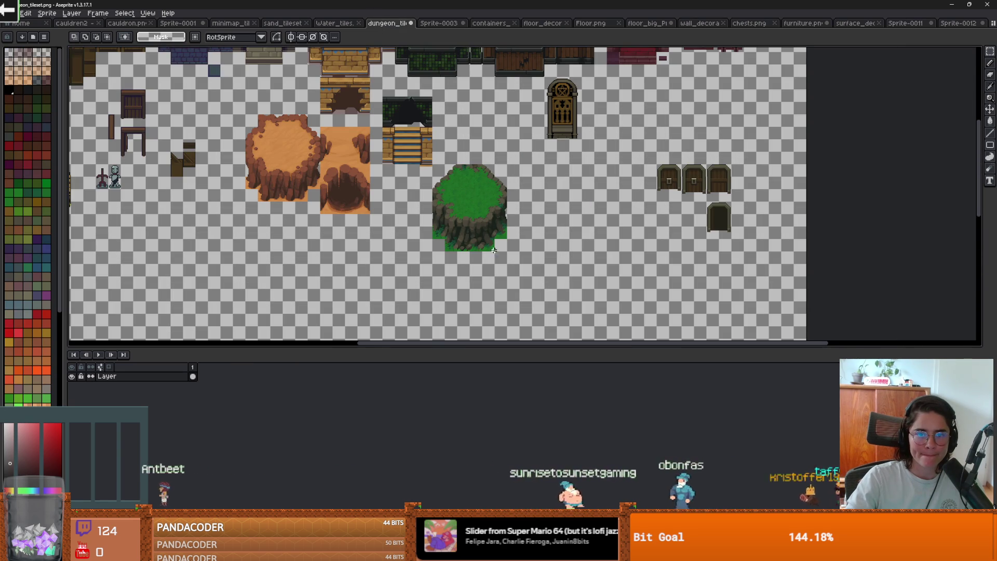
scroll(573, 235, right, 3)
- Cut the four stone-framed doors into Sprite-0012 and set Canvas Size to 377×83 with a 98px right border
drag(512, 158, 605, 239)
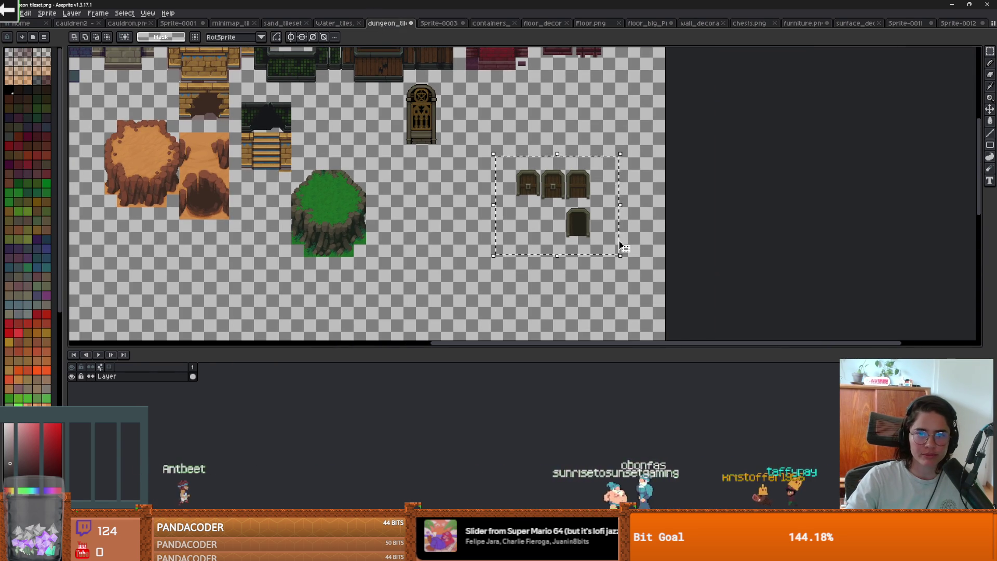
key(Delete)
click(958, 23)
key(ctrl+v)
key(ctrl+alt+c)
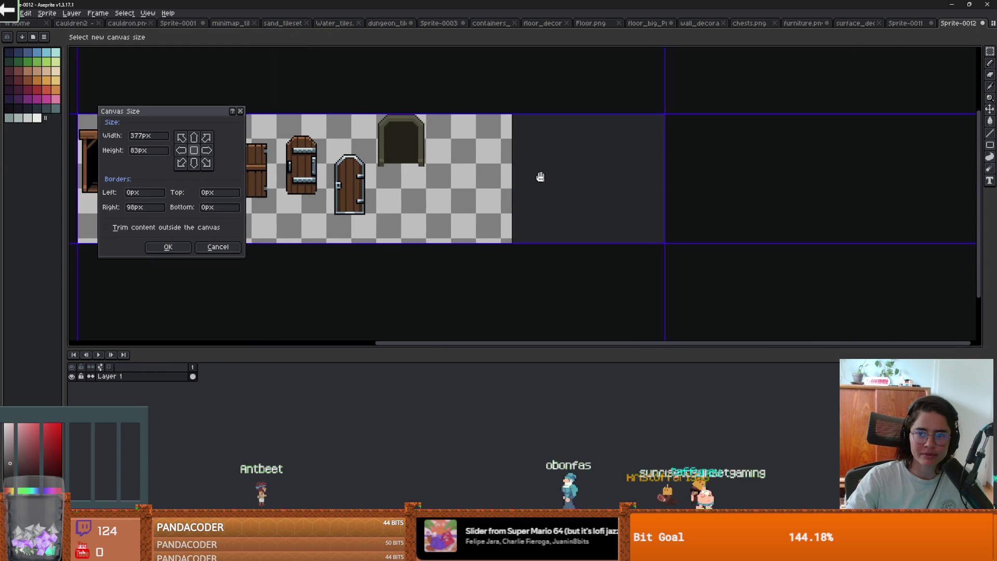
- Widen Sprite-0012's canvas and drop the four stone-framed doors beside the arch
click(168, 250)
key(ctrl+v)
drag(518, 185, 488, 159)
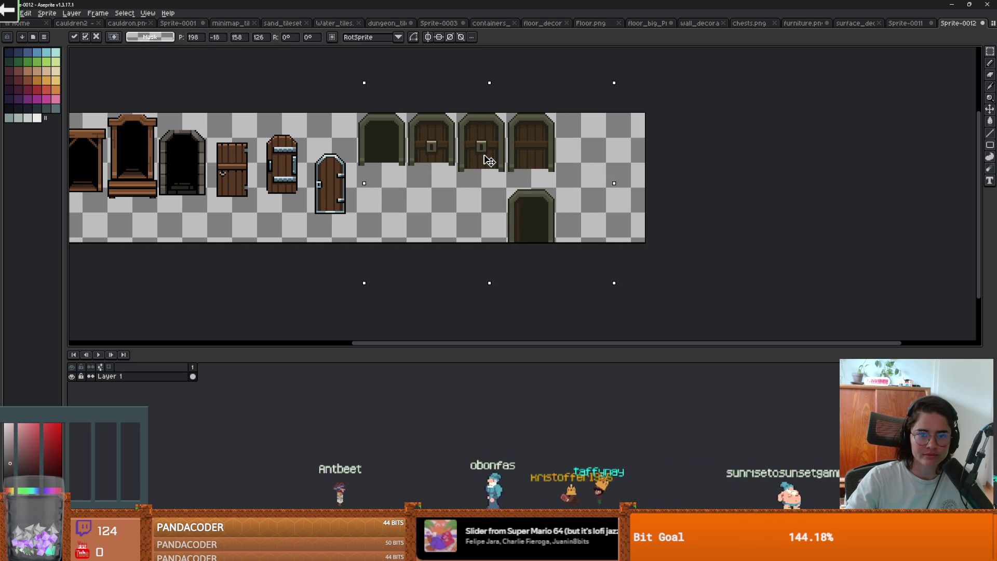
key(Escape)
key(ctrl+alt+c)
key(Return)
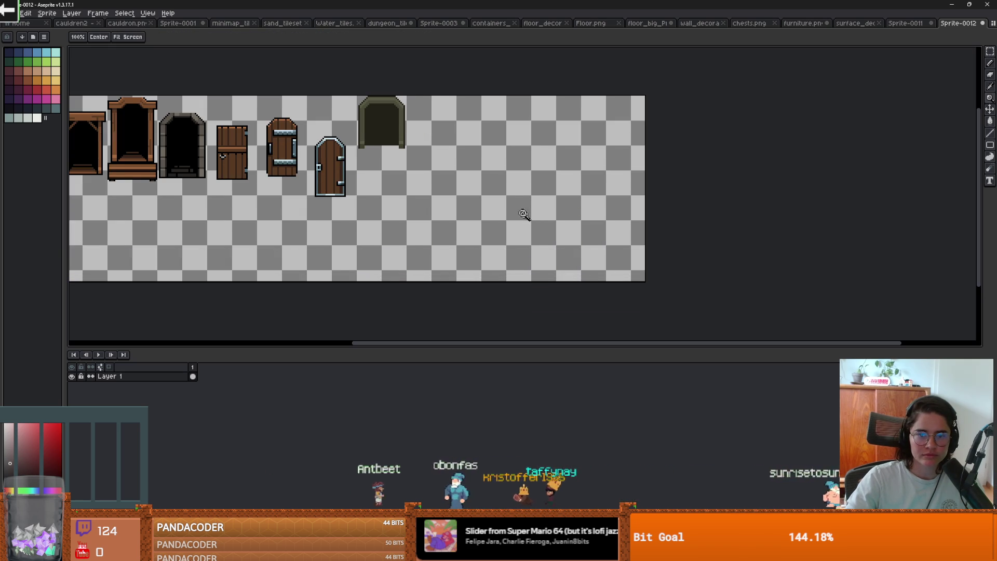
key(ctrl+v)
drag(517, 193, 484, 162)
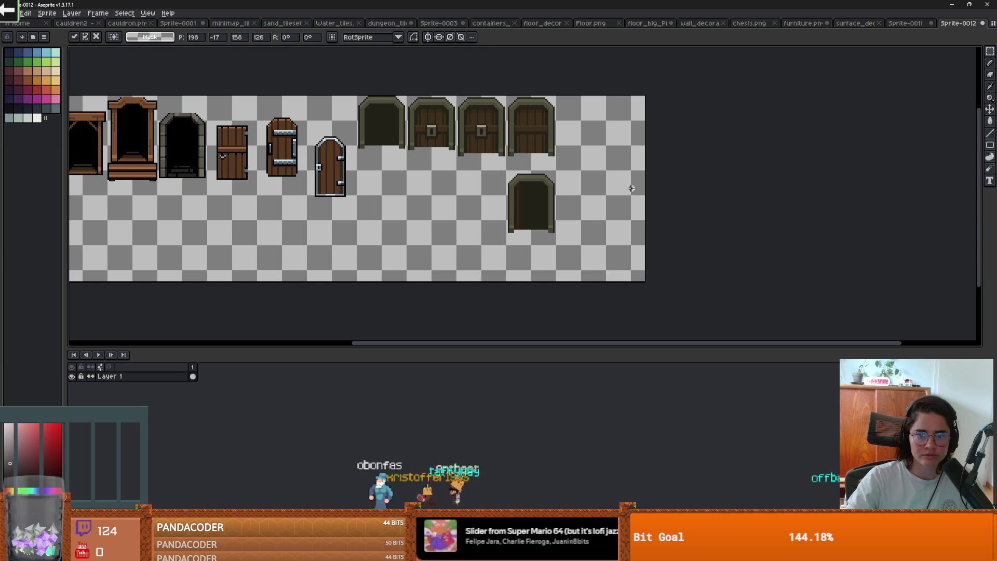
key(Return)
- Trim the extra canvas height from the bottom, then go to Sprite-0003
key(ctrl+alt+c)
drag(589, 279, 588, 234)
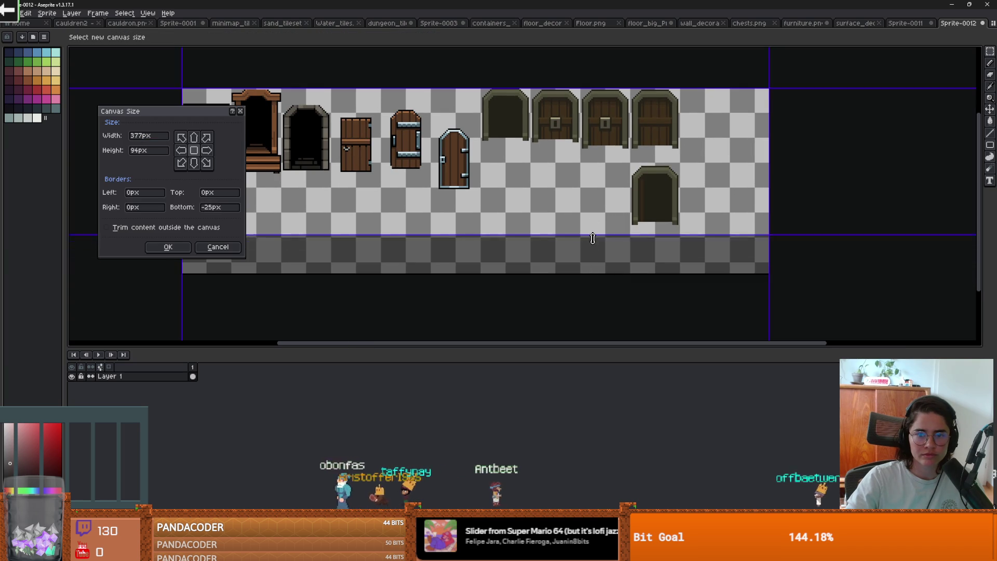
key(Return)
click(439, 23)
- Select and cut the wooden tables and pillar from Sprite-0003
scroll(468, 71, down, 3)
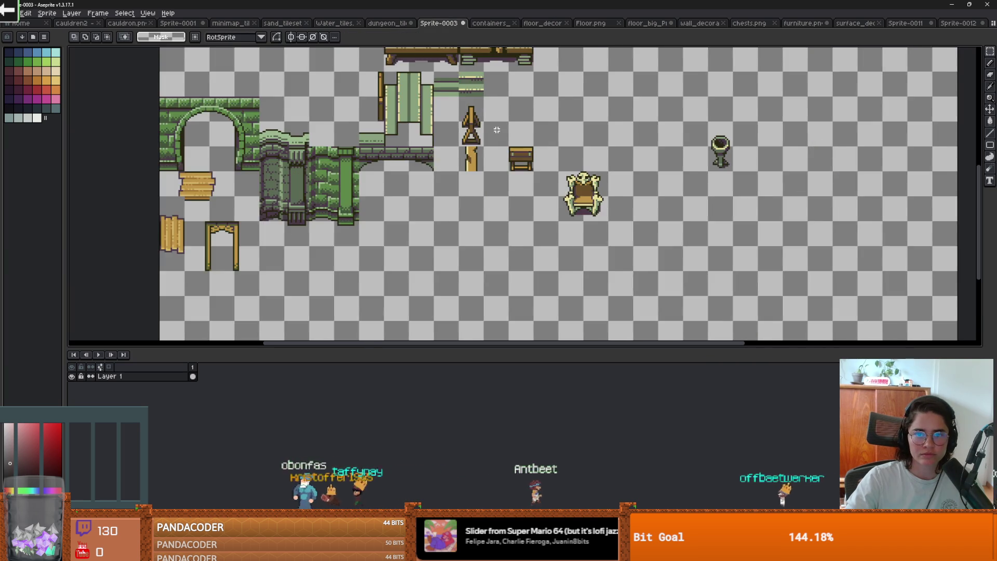
scroll(467, 205, up, 2)
drag(467, 205, 446, 238)
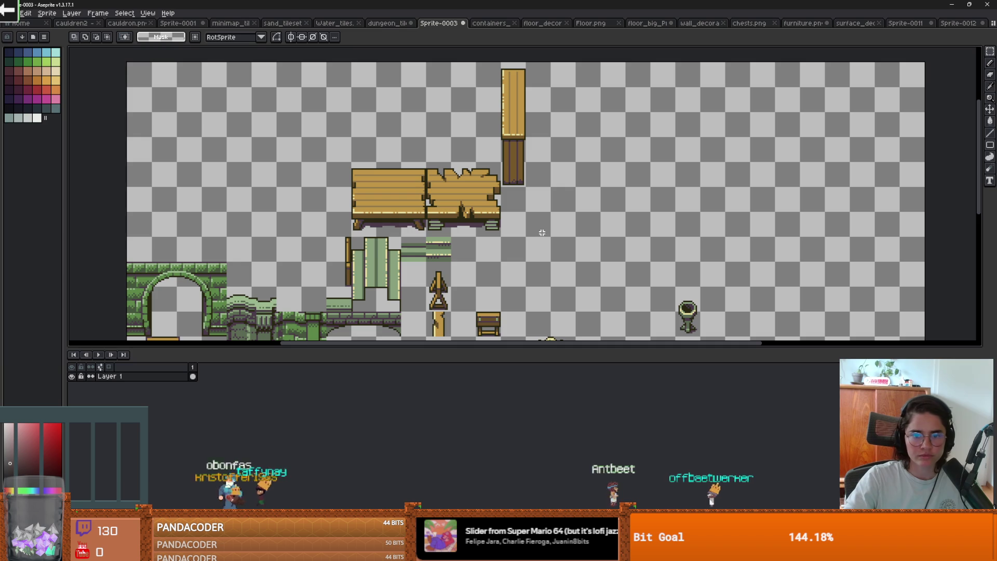
mouse_move(545, 238)
mouse_down()
mouse_move(390, 107)
mouse_move(311, 60)
mouse_up()
key(ctrl+x)
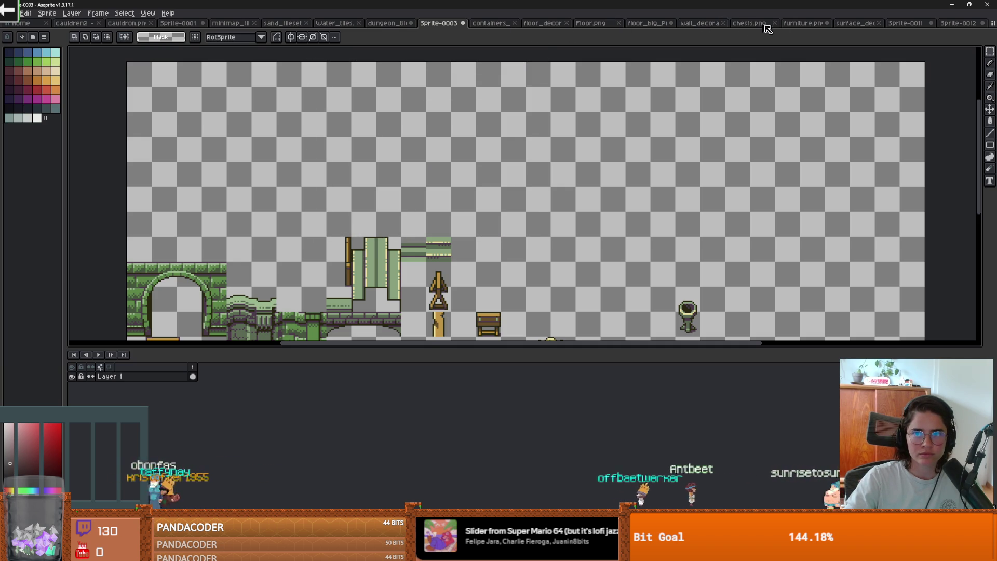
- Paste the tables and pillar into furniture.png, commit them, and return to Sprite-0012
click(802, 23)
key(ctrl+v)
mouse_move(405, 150)
mouse_down()
mouse_move(483, 156)
mouse_move(389, 217)
mouse_up()
scroll(384, 217, up, 2)
click(429, 211)
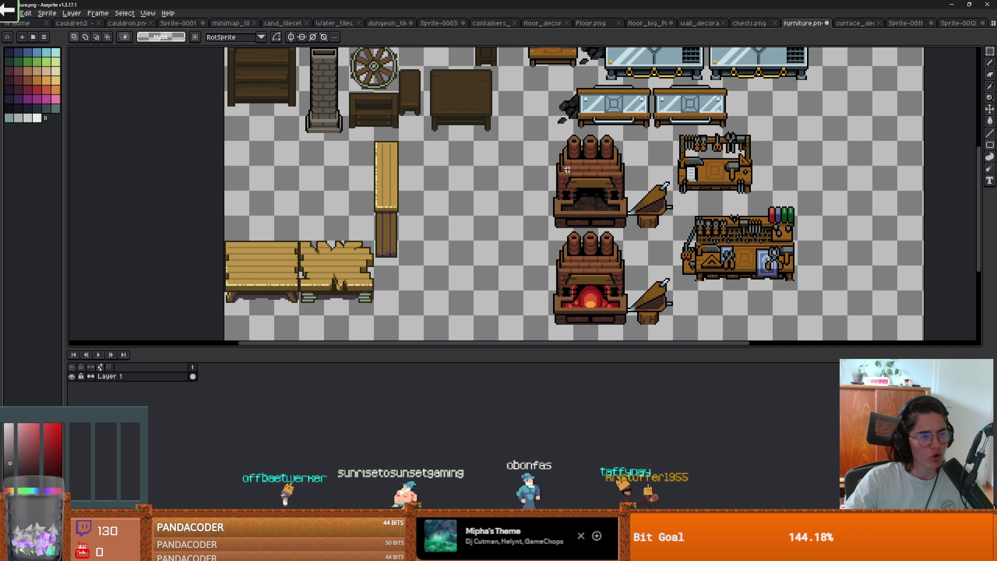
drag(556, 154, 518, 177)
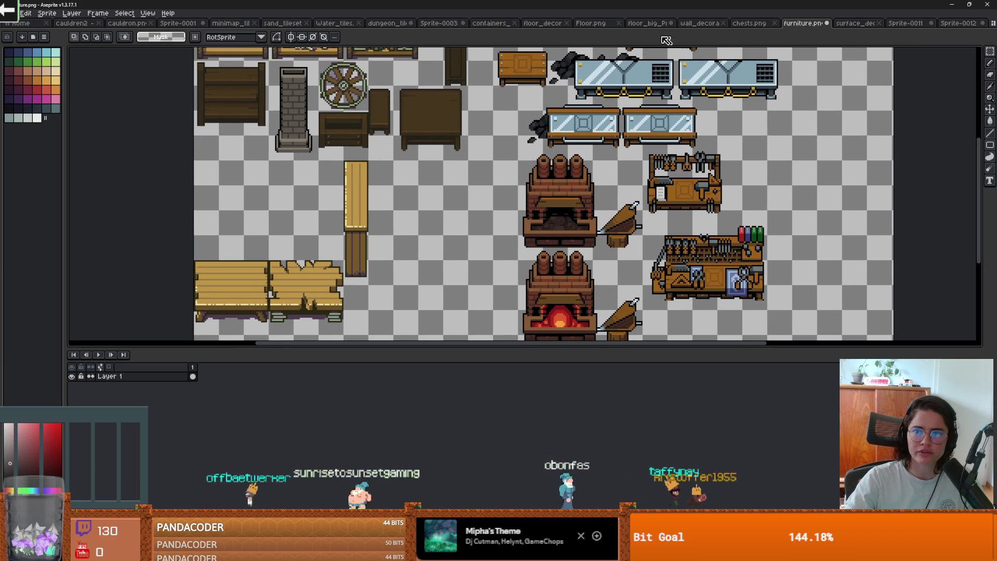
click(970, 24)
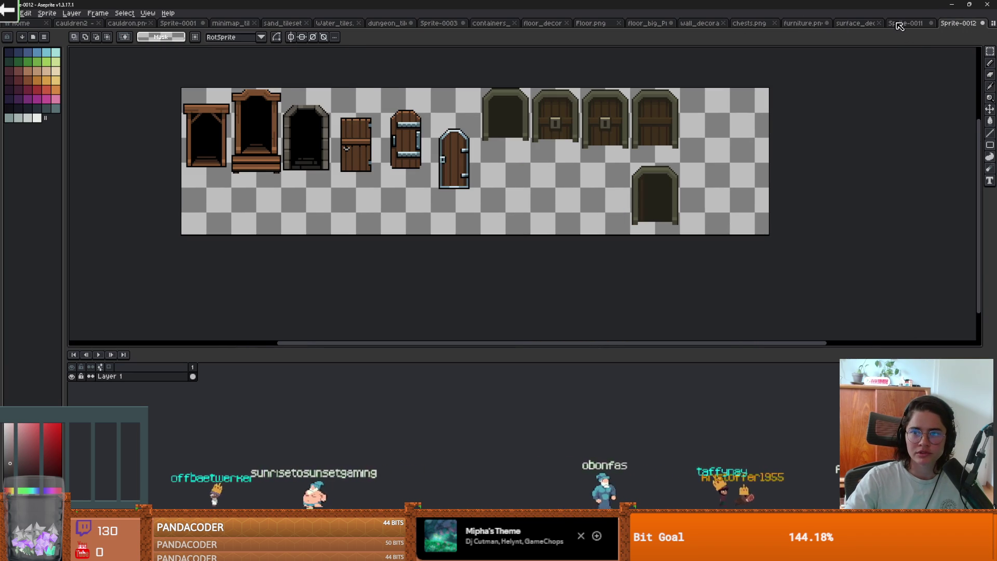
- Look through the Sprite-0011, big props and Floor.png sheets before returning to Sprite-0003
click(899, 25)
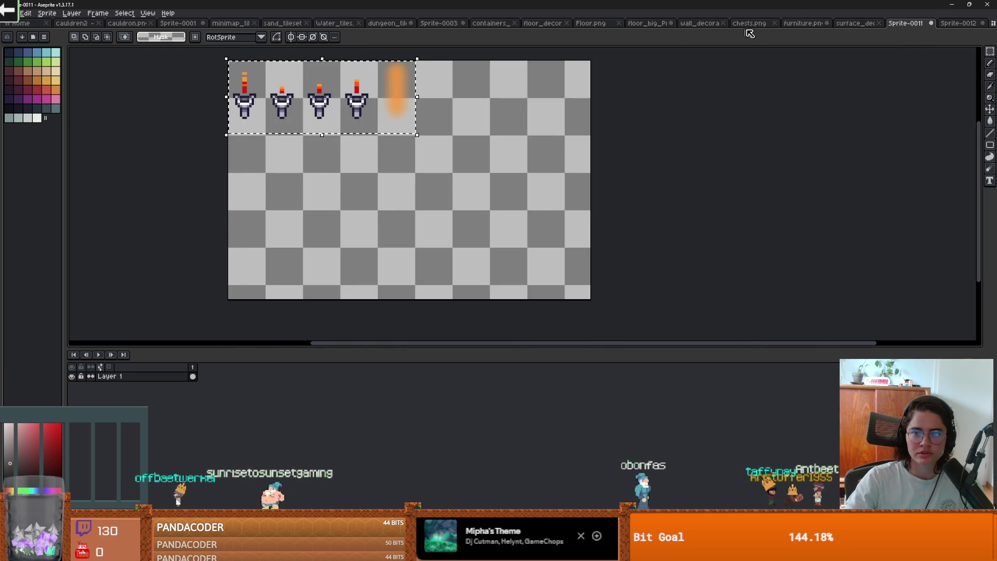
click(653, 24)
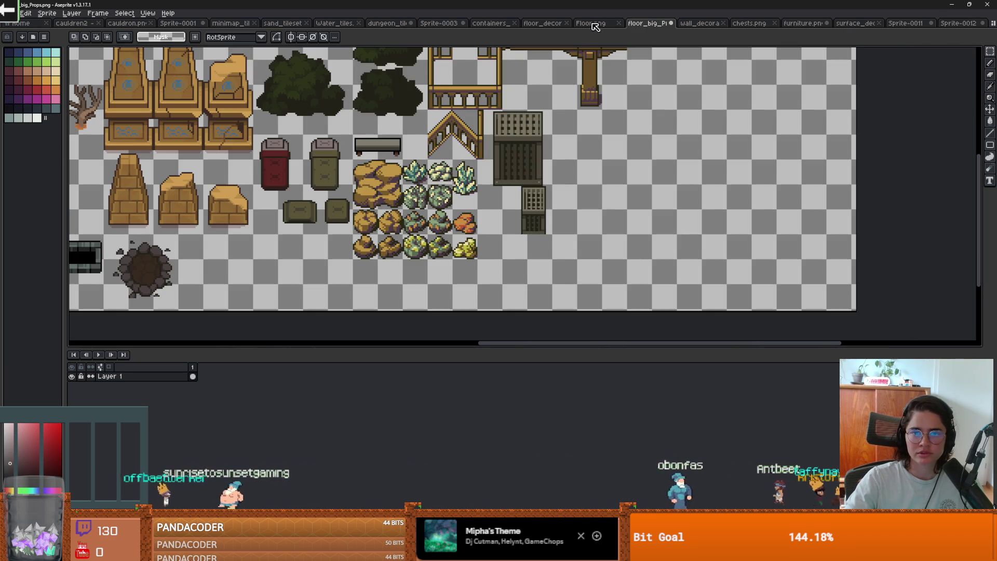
click(591, 24)
click(438, 22)
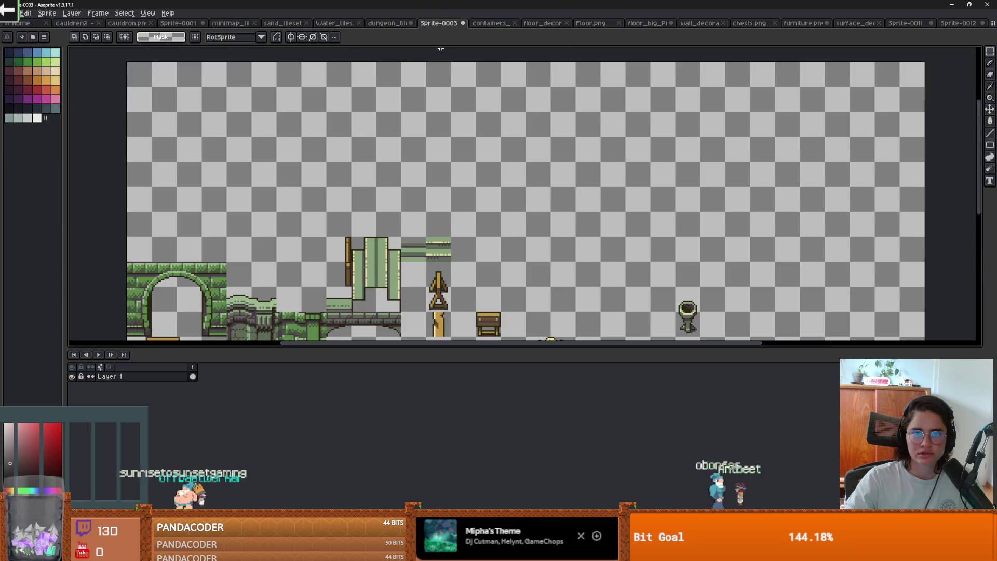
- Select and cut the green stone arch from the Sprite-0003 scratch sheet
scroll(439, 170, down, 2)
scroll(439, 170, up, 2)
drag(439, 169, 468, 164)
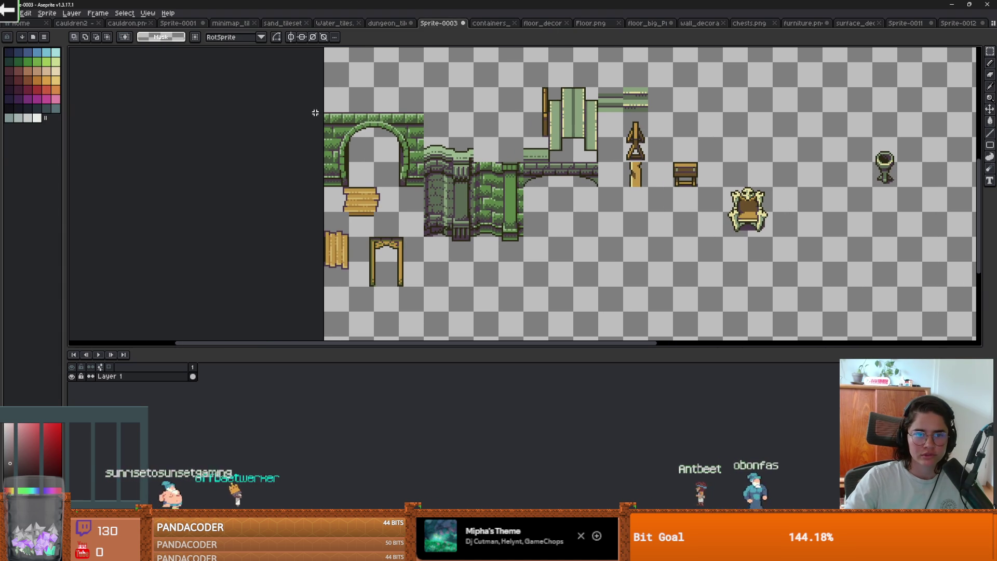
scroll(322, 112, up, 1)
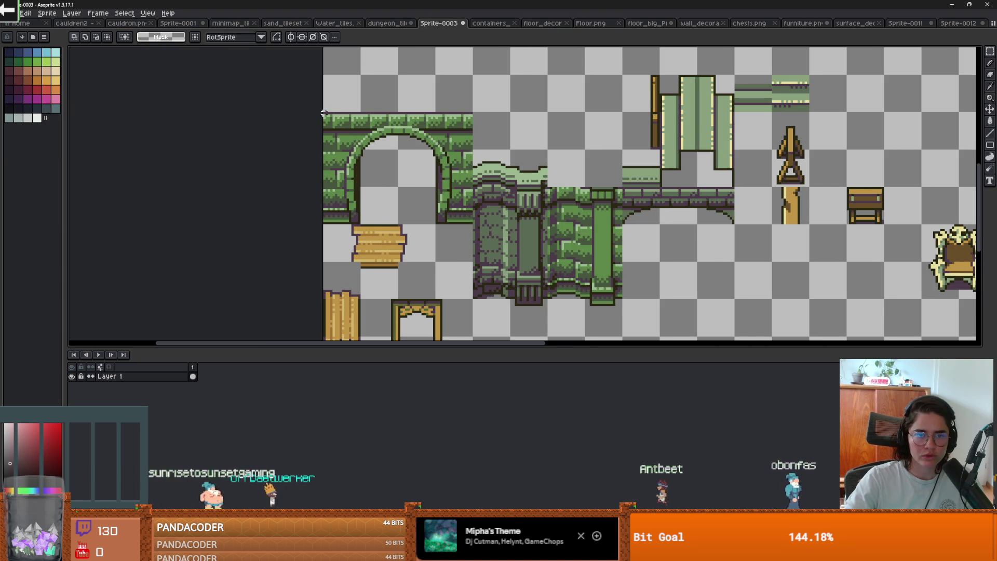
drag(322, 112, 475, 223)
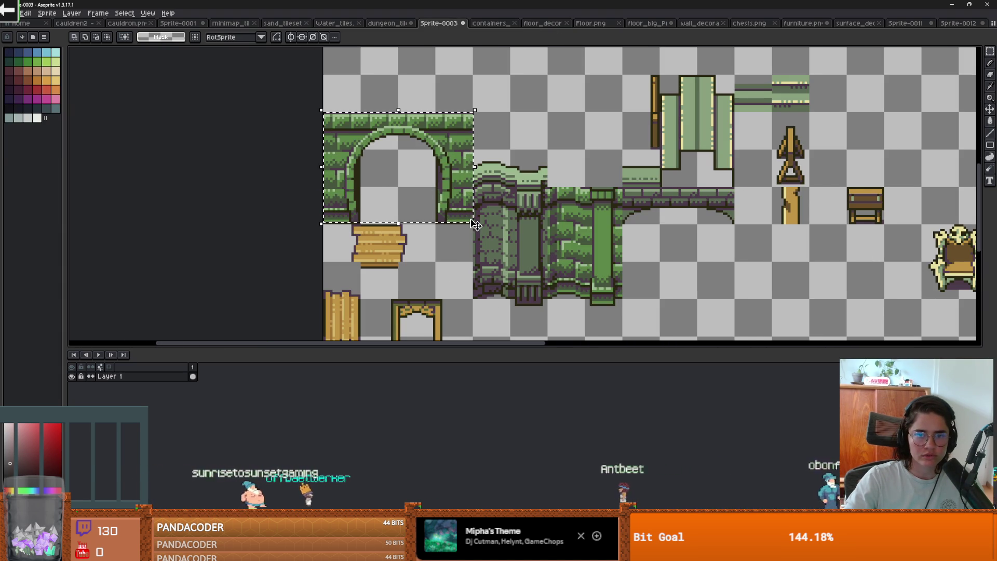
key(ctrl+x)
key(ctrl+Tab)
key(ctrl+Tab)
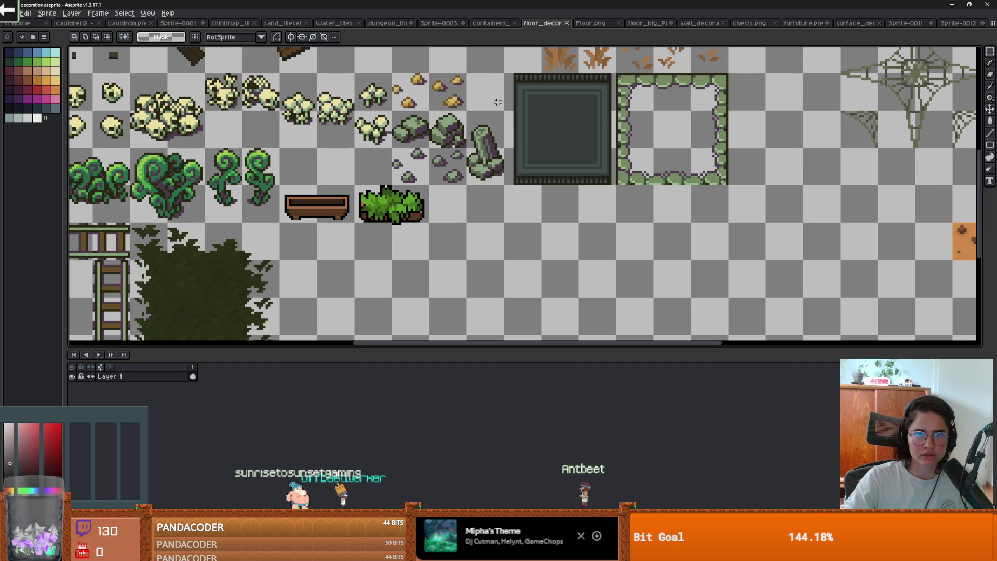
click(431, 24)
- Paste the green arch beside the ornate door in dungeon_tileset, nudged 2 px left, and commit it
click(396, 25)
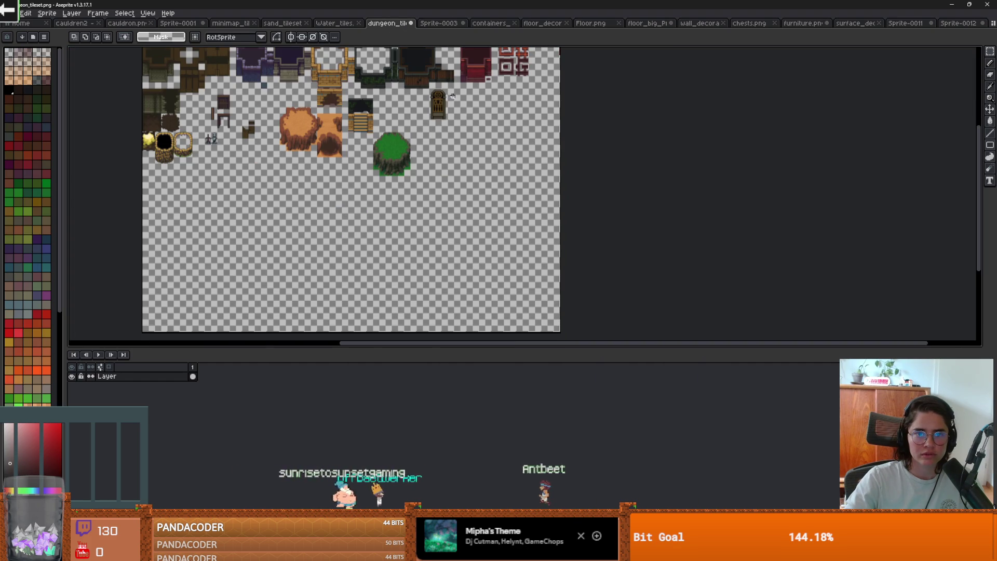
key(ctrl+v)
drag(206, 103, 466, 95)
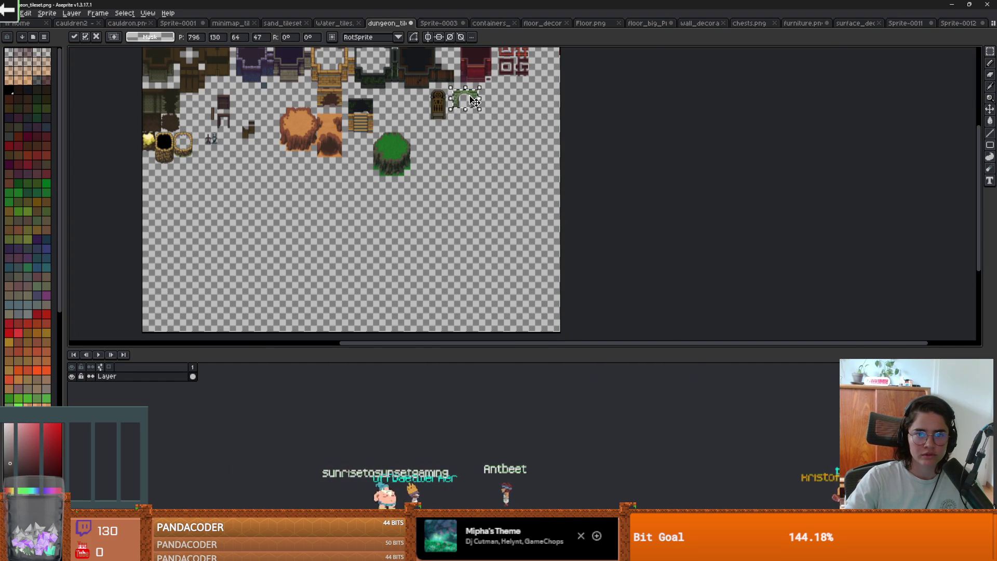
scroll(470, 104, up, 4)
key(Left)
key(Left)
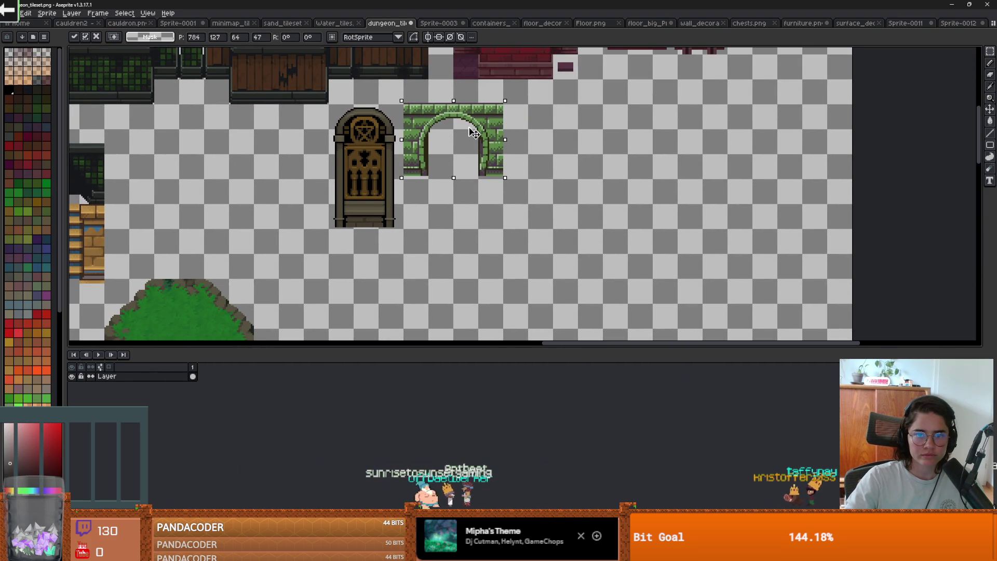
scroll(459, 183, up, 1)
key(Return)
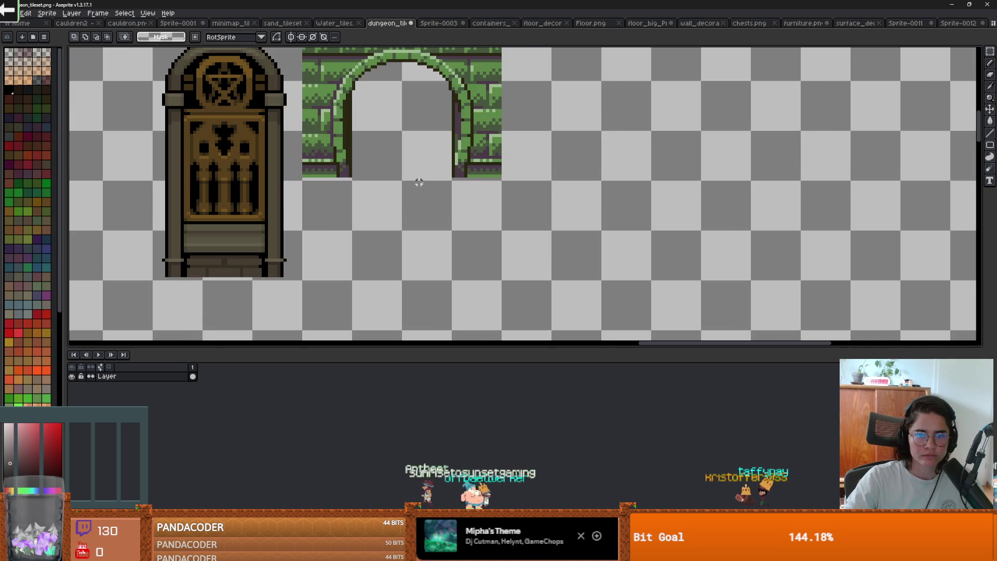
- Move the ornate pentagram door to the right end of Sprite-0012's door row
scroll(409, 163, down, 1)
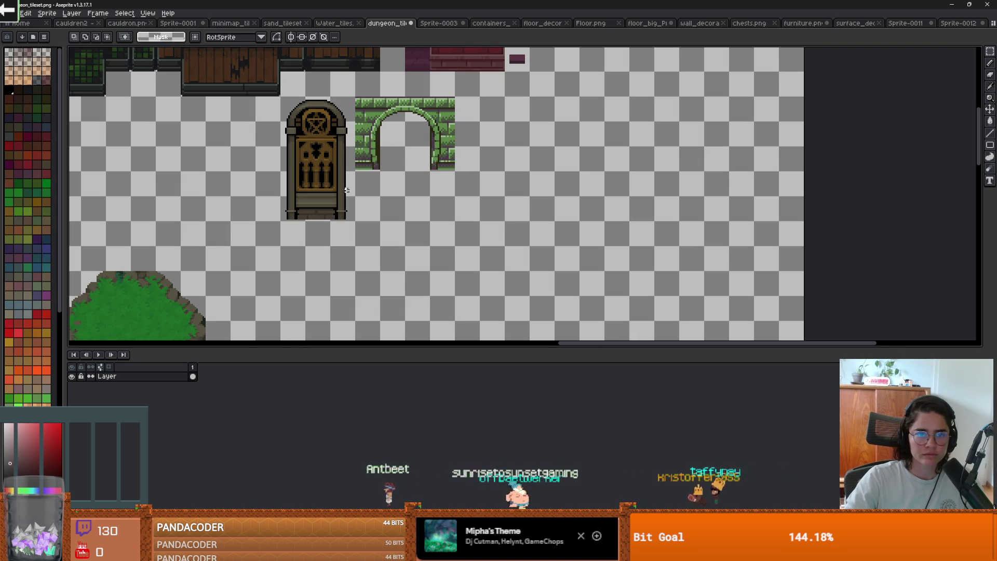
drag(350, 221, 278, 102)
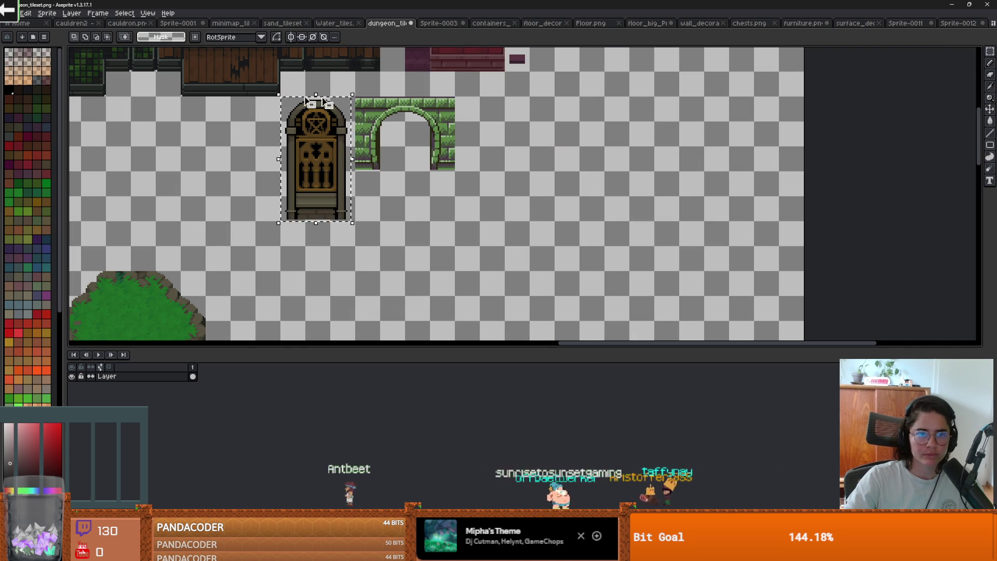
key(ctrl+x)
click(958, 23)
key(ctrl+v)
drag(506, 207, 699, 163)
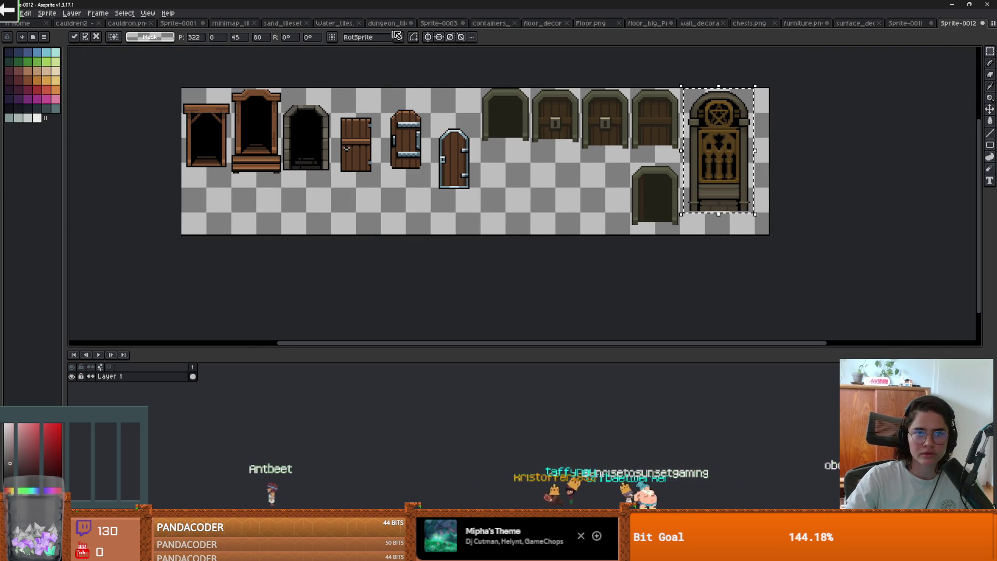
click(439, 22)
scroll(445, 185, down, 1)
scroll(445, 185, up, 1)
- Cut the left stone pillar piece from Sprite-0003 and switch through tabs to dungeon_tileset
scroll(445, 185, up, 1)
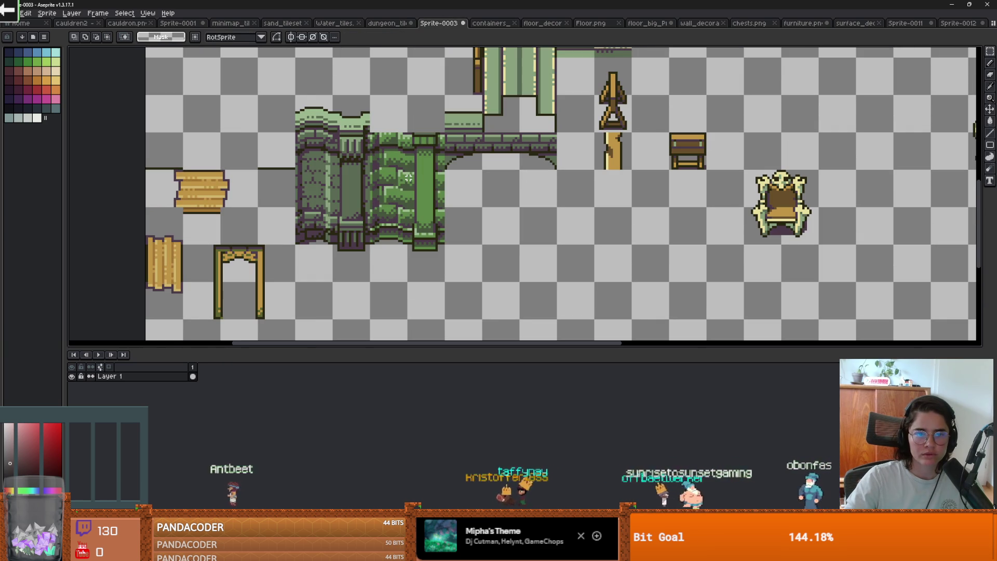
drag(289, 94, 371, 255)
key(ctrl+x)
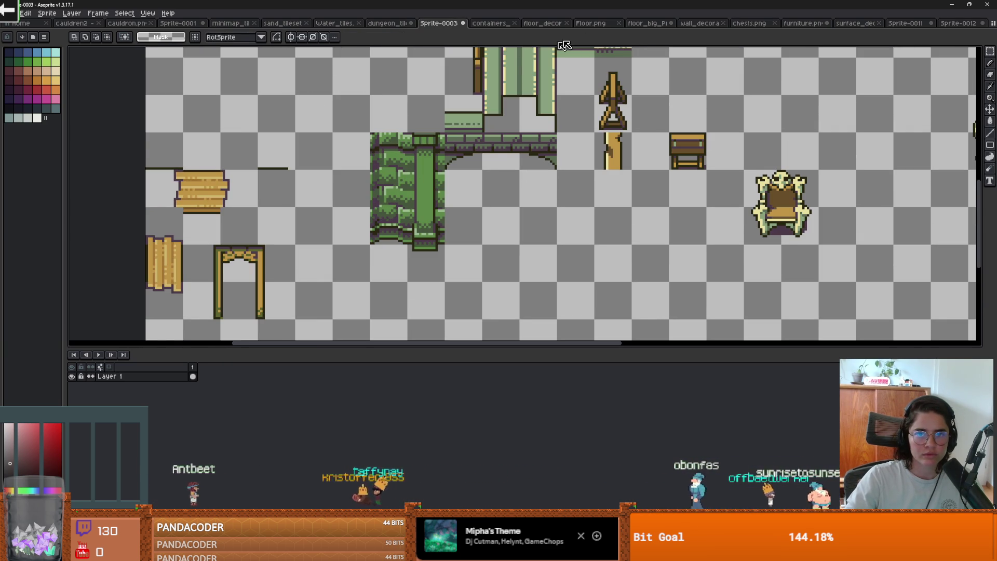
key(ctrl+Tab)
key(ctrl+v)
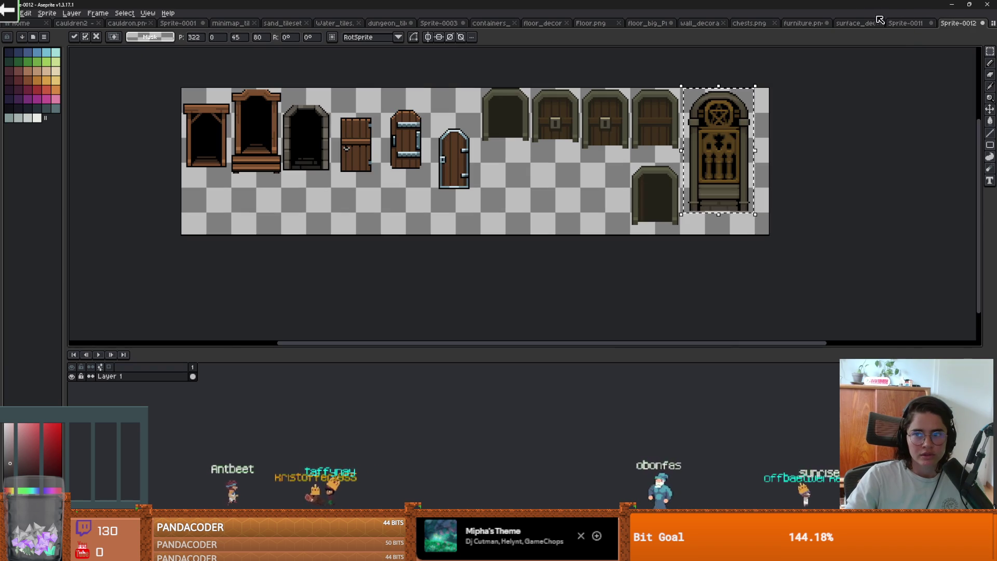
click(458, 26)
click(475, 24)
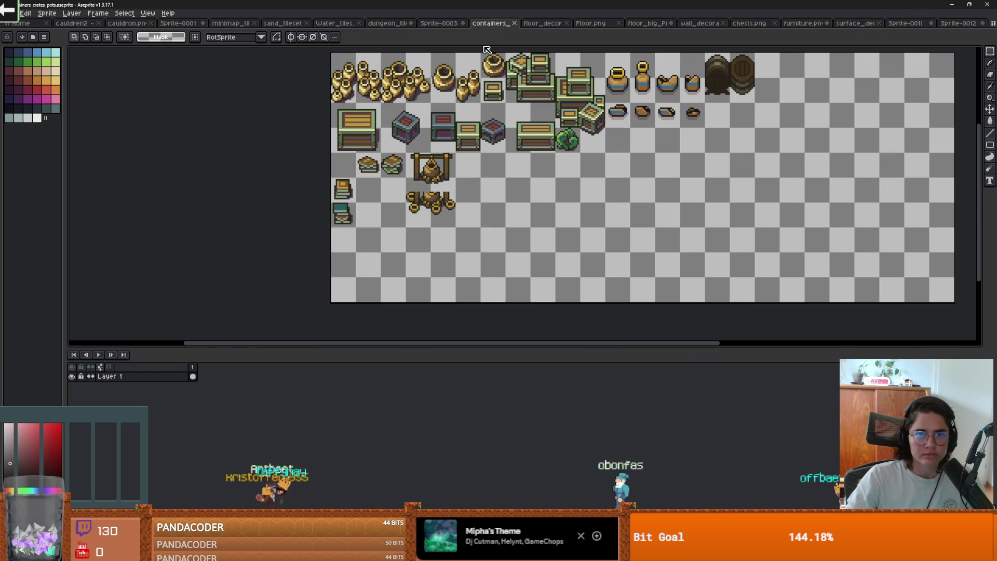
click(439, 23)
click(387, 24)
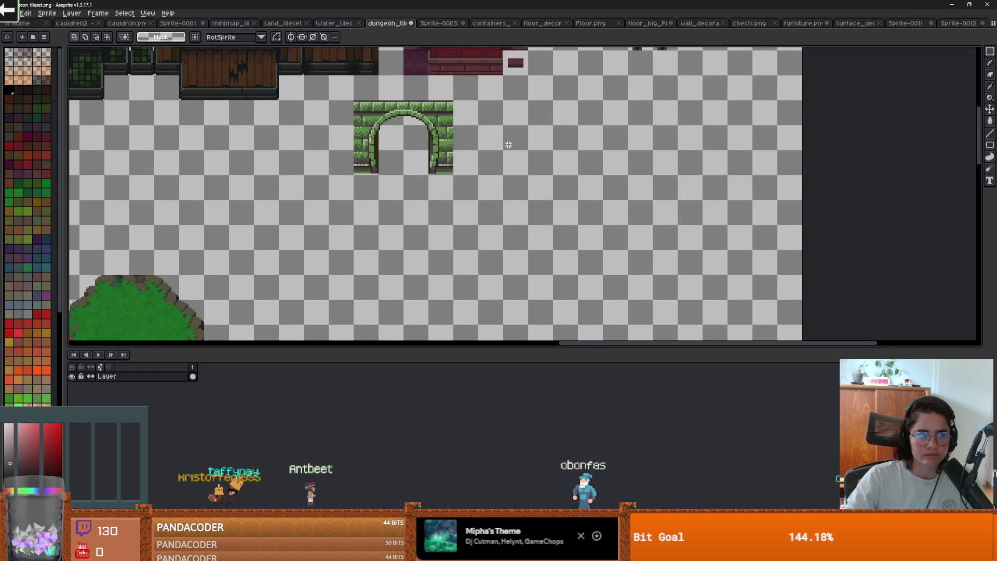
- Paste the stone pillar right beside the green arch in dungeon_tileset and commit it
scroll(448, 186, up, 2)
key(ctrl+v)
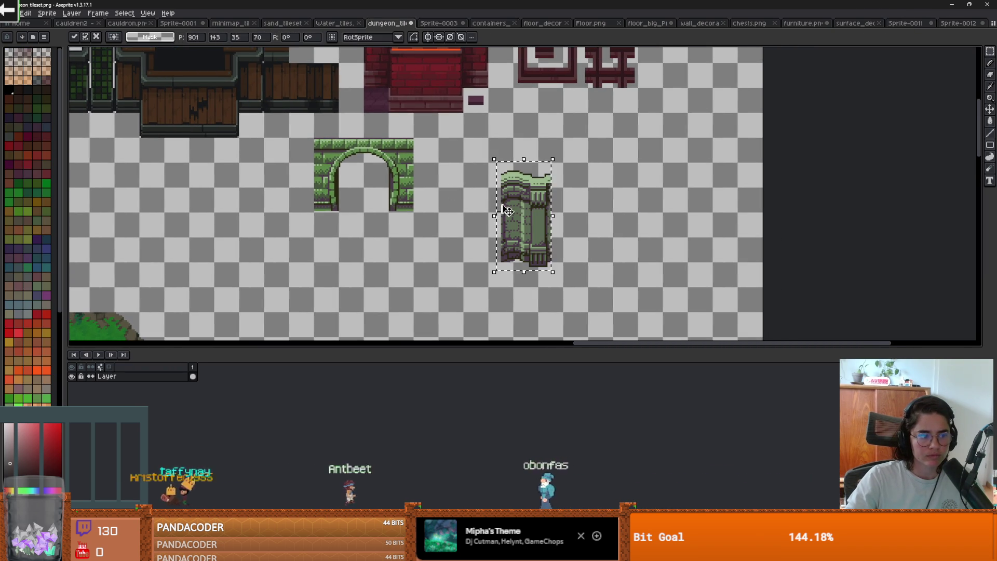
drag(520, 197, 440, 185)
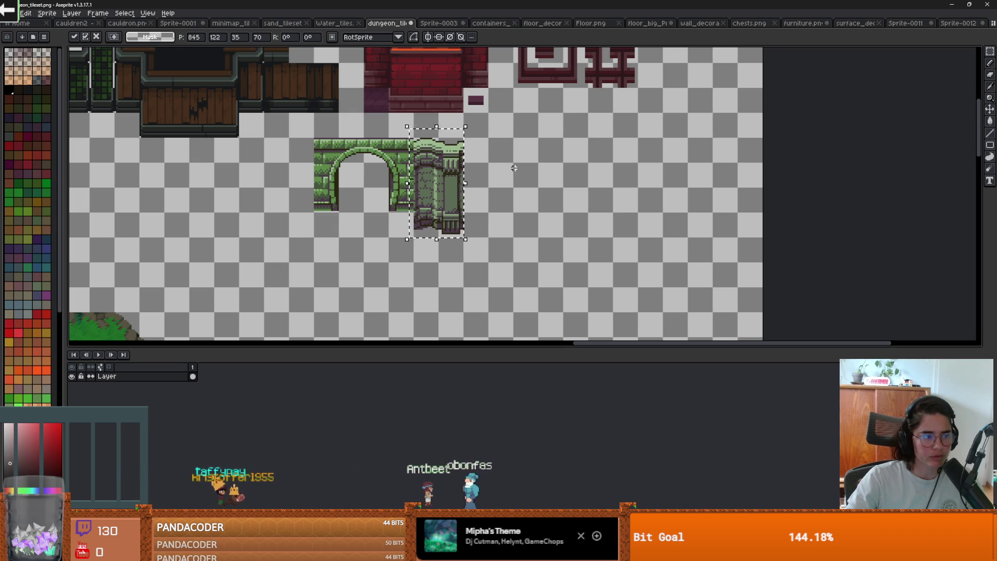
scroll(516, 167, up, 1)
click(498, 176)
- Check the furniture and chests sheets, then go to the Sprite-0012 doors sheet
click(810, 23)
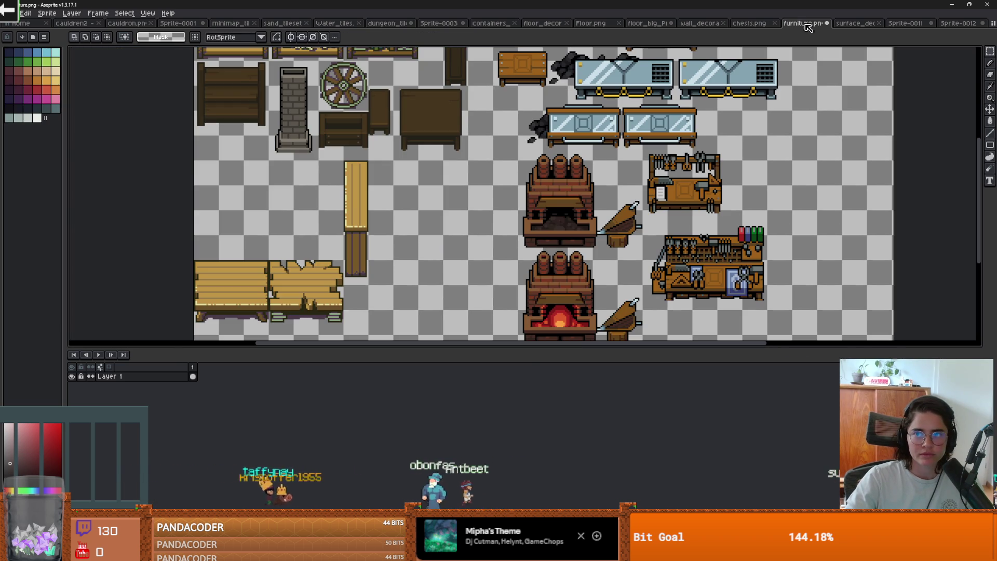
click(750, 24)
click(820, 27)
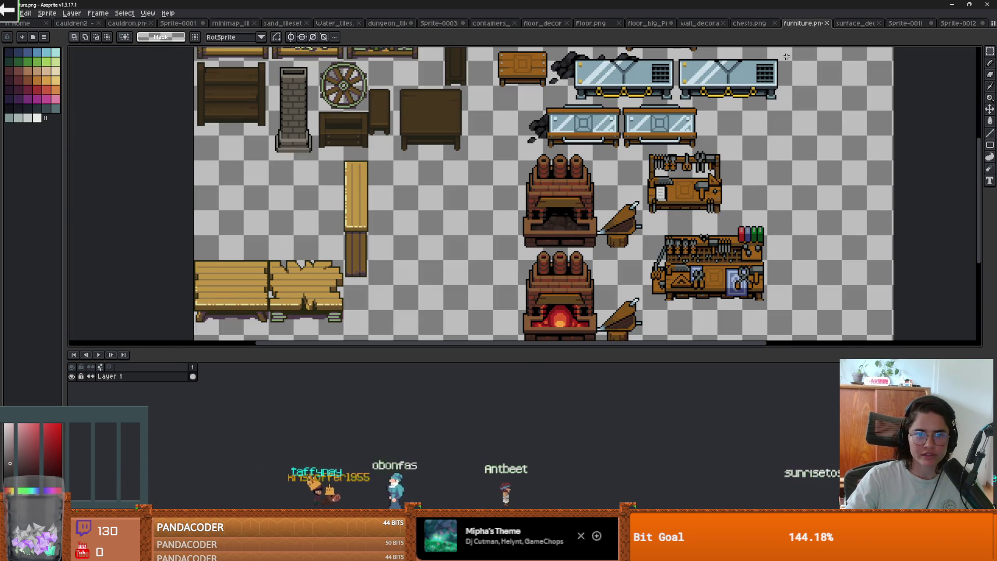
key(ctrl+Tab)
key(ctrl+Tab)
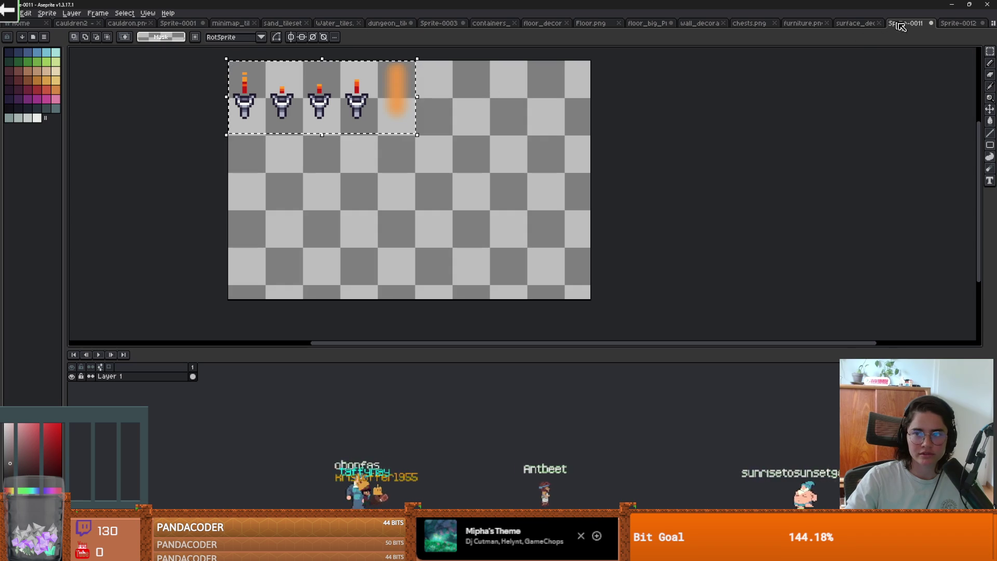
click(959, 24)
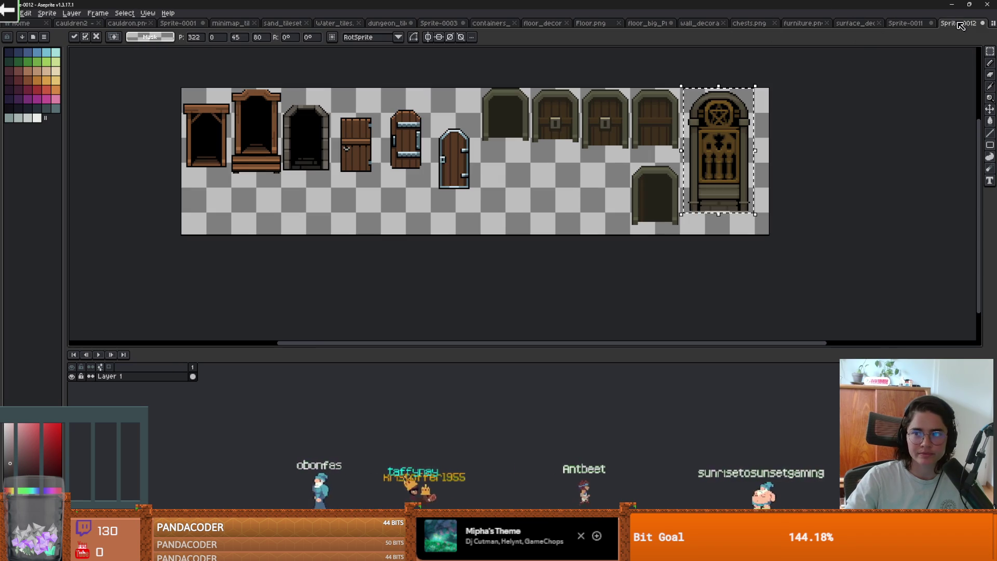
- Begin saving the doors sheet, browsing the Tiles and decoration folders and creating an unused new folder
key(ctrl+s)
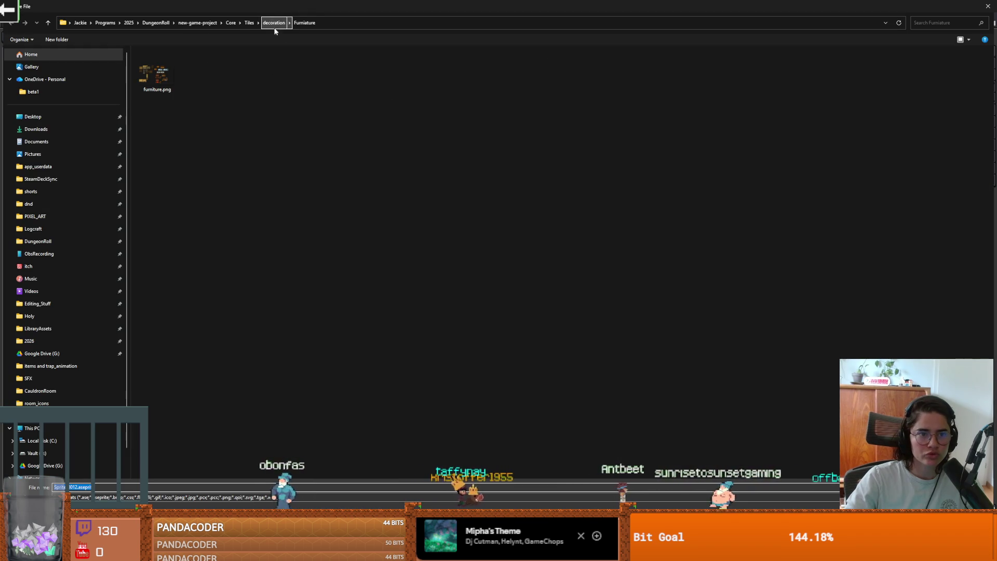
click(274, 28)
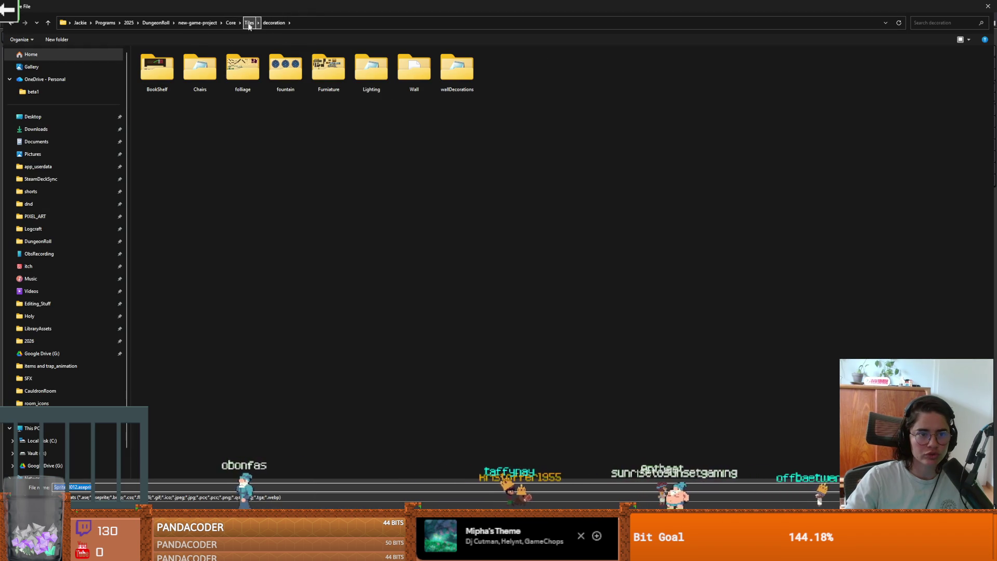
click(249, 23)
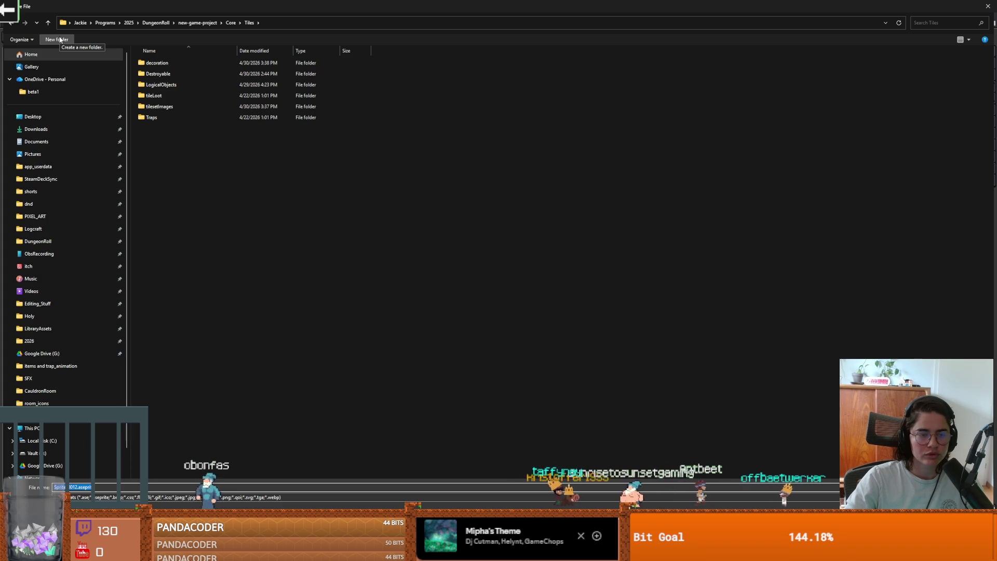
double_click(157, 63)
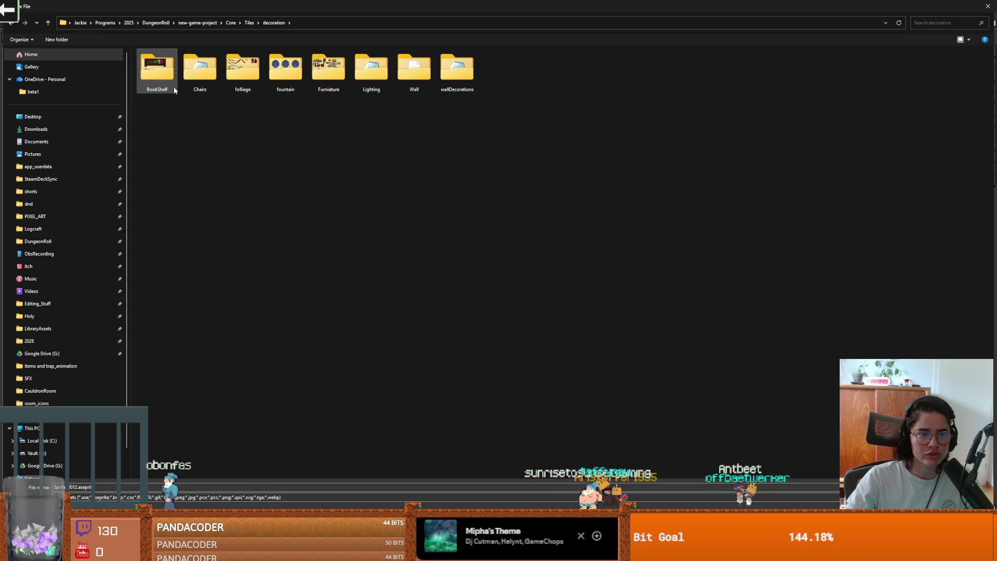
click(57, 40)
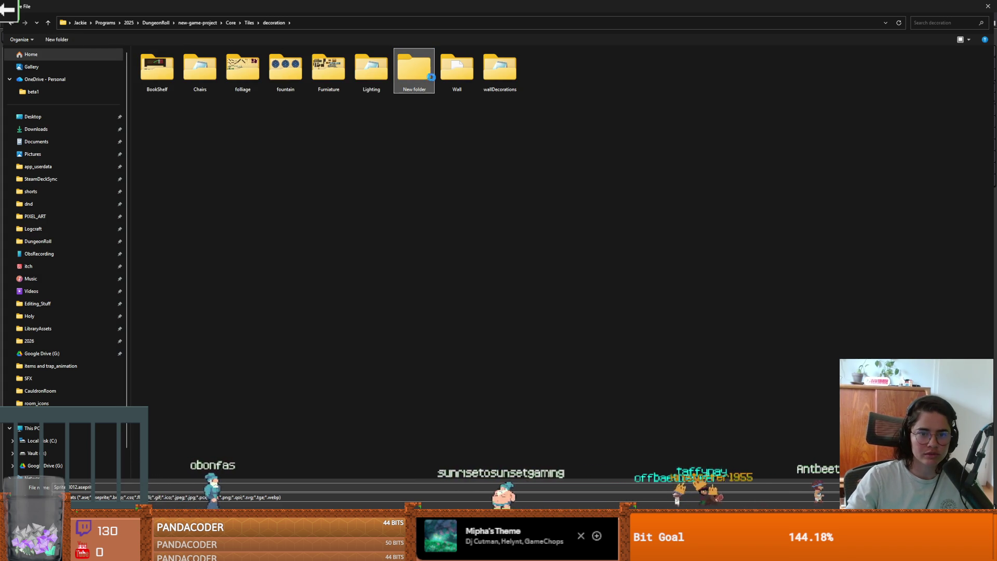
right_click(416, 63)
click(438, 321)
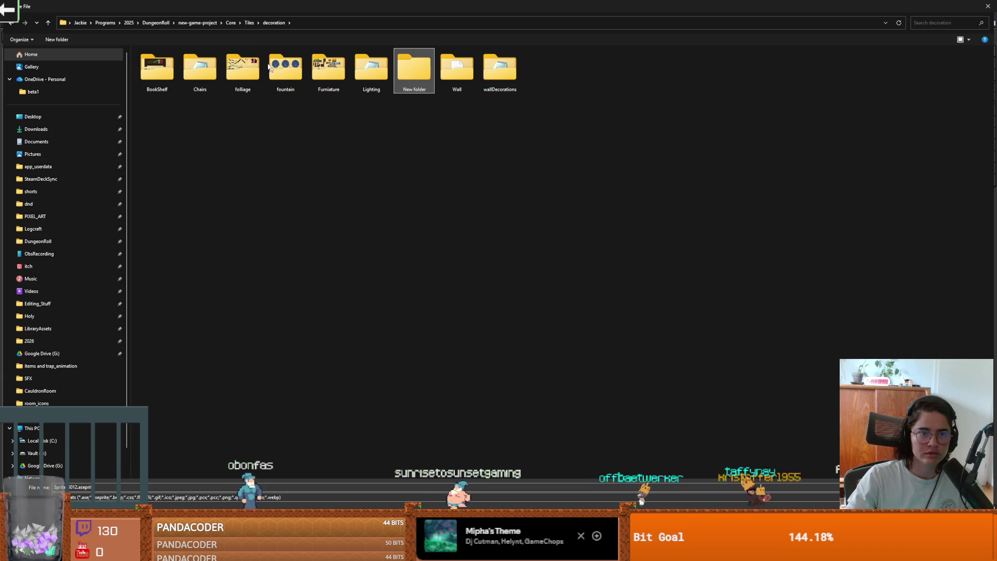
click(250, 23)
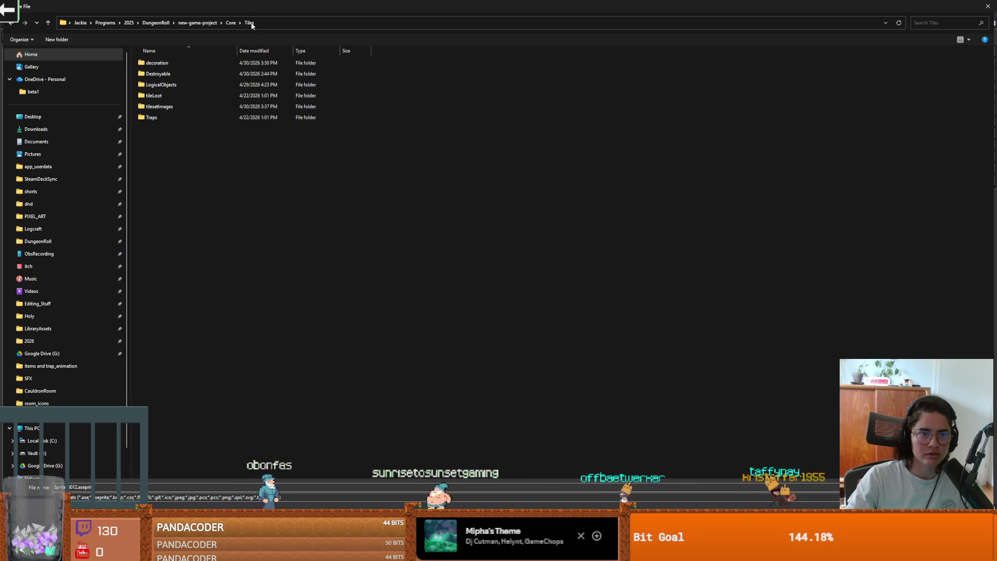
- Save the sheet as doors.png in PNG format inside Tiles/tilesetImages
double_click(158, 106)
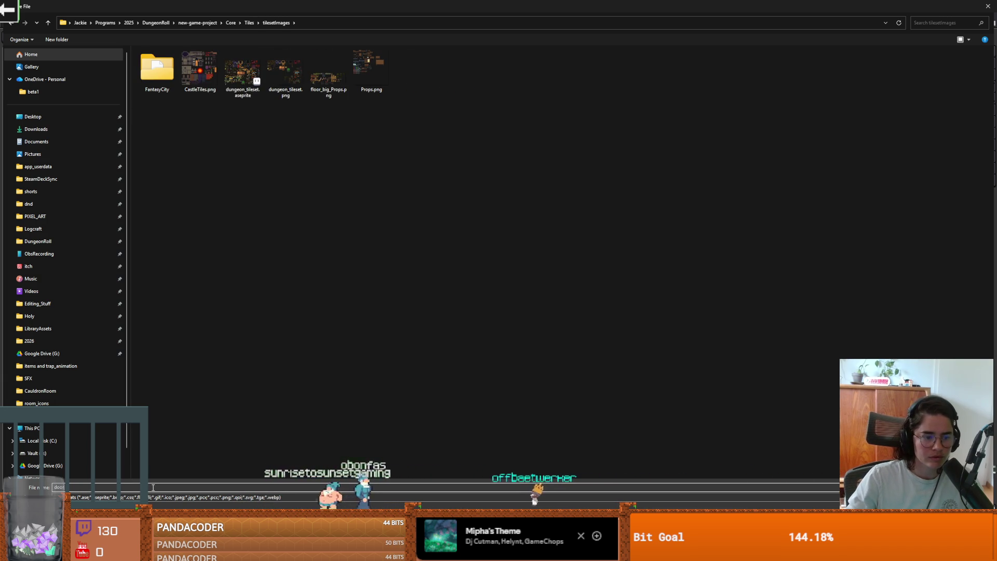
click(97, 497)
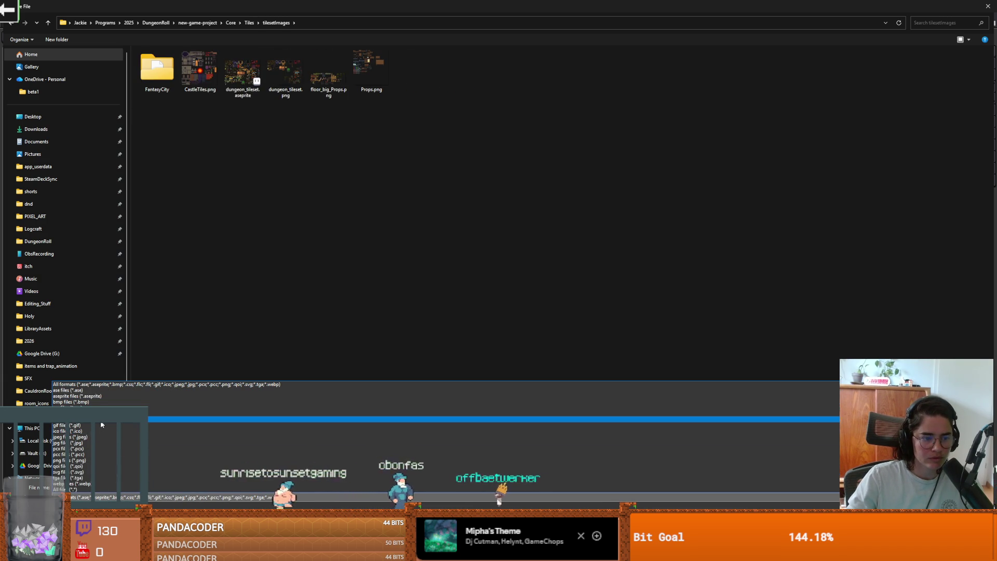
click(73, 460)
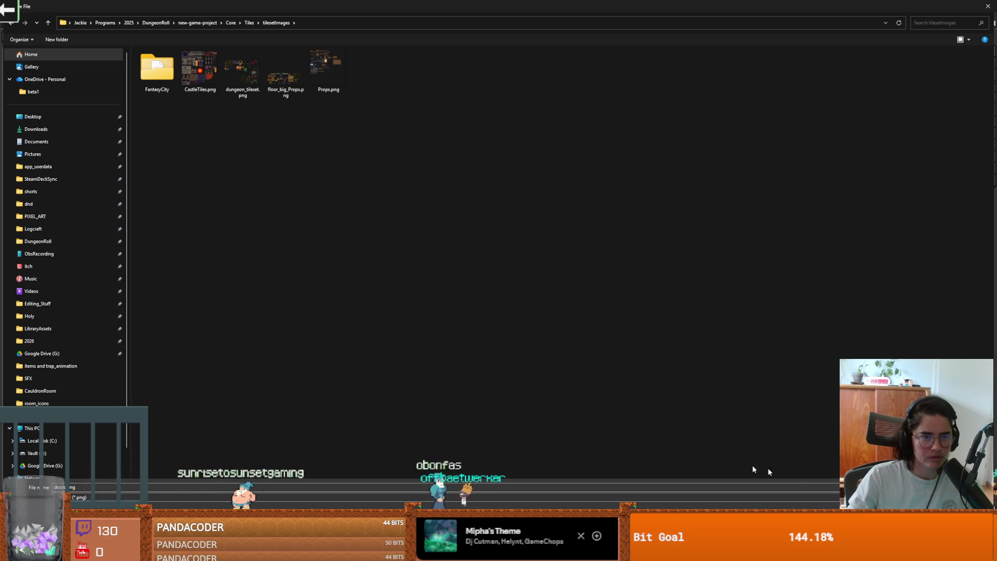
key(Return)
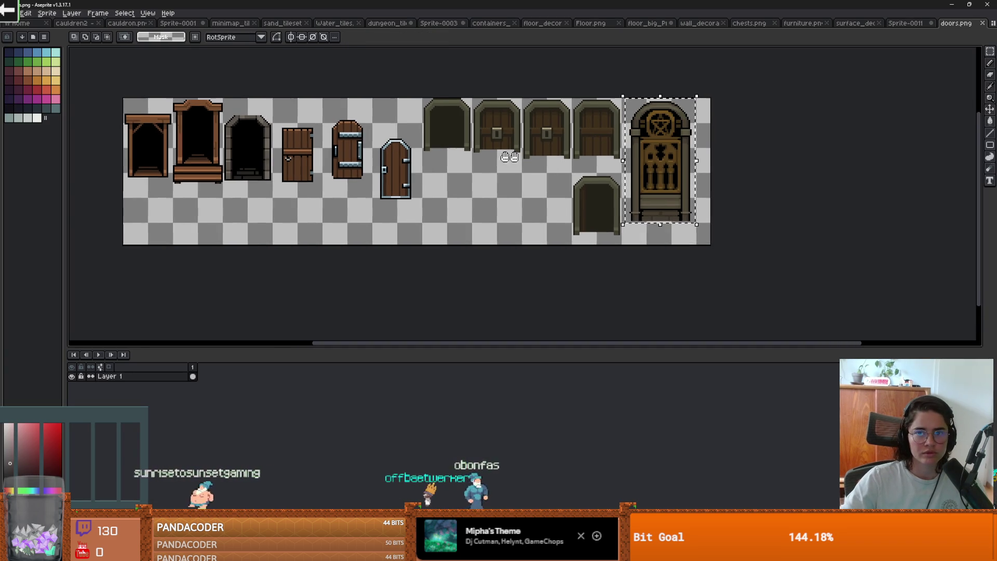
- Close doors.png, then save the brazier sheet as lighting.png in Tiles > decoration > Lighting
click(984, 24)
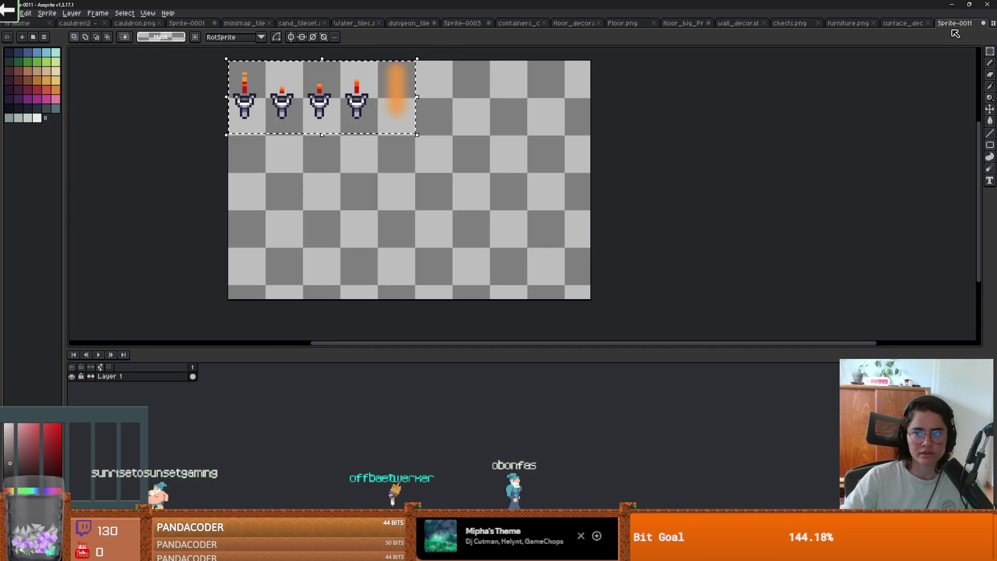
click(11, 13)
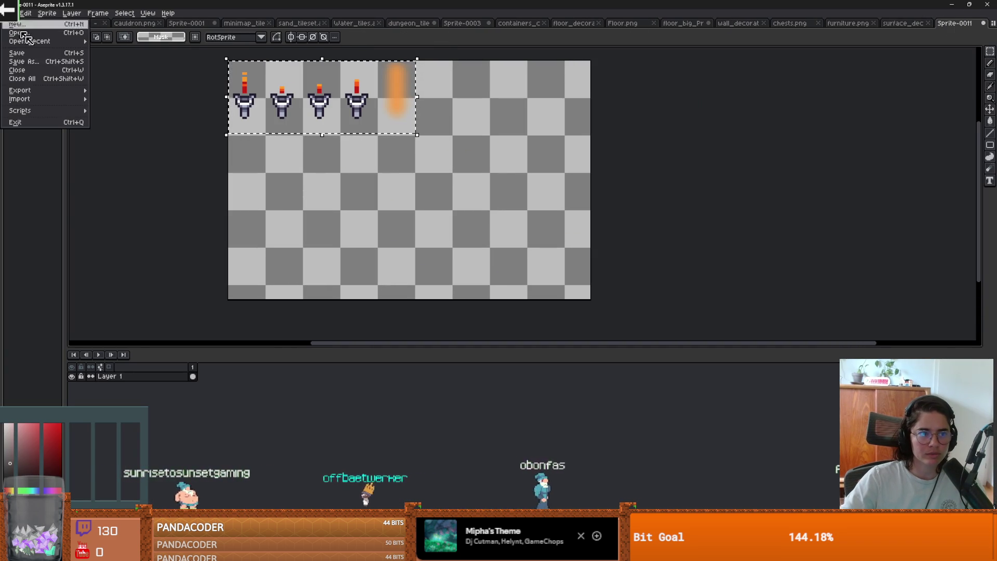
click(39, 62)
click(249, 23)
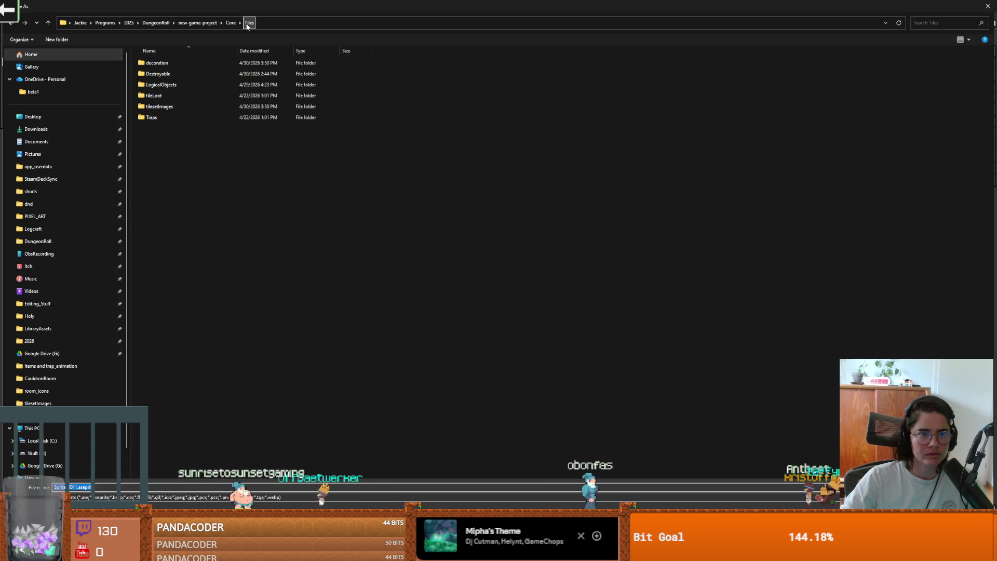
double_click(173, 63)
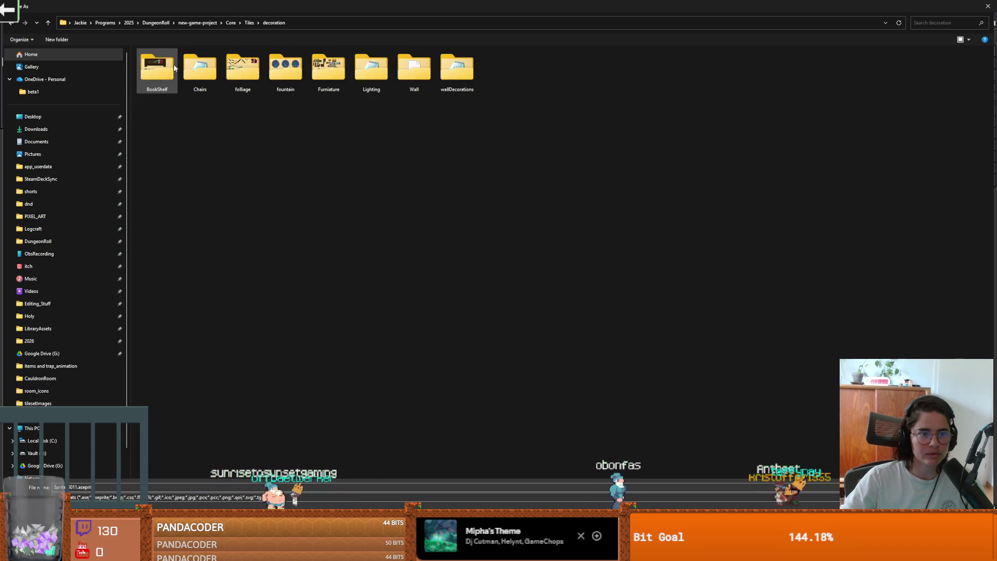
double_click(374, 69)
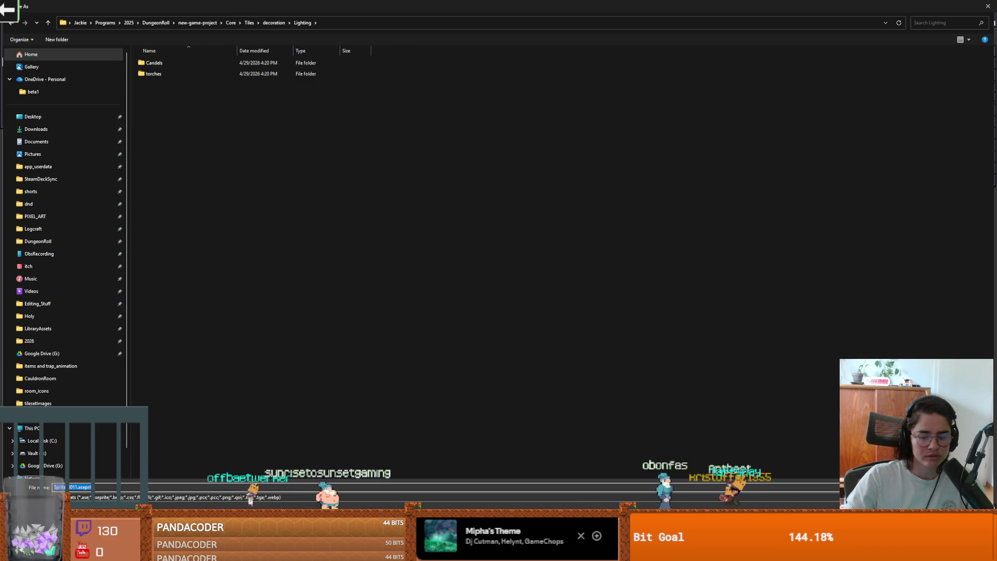
text(lighti)
click(223, 497)
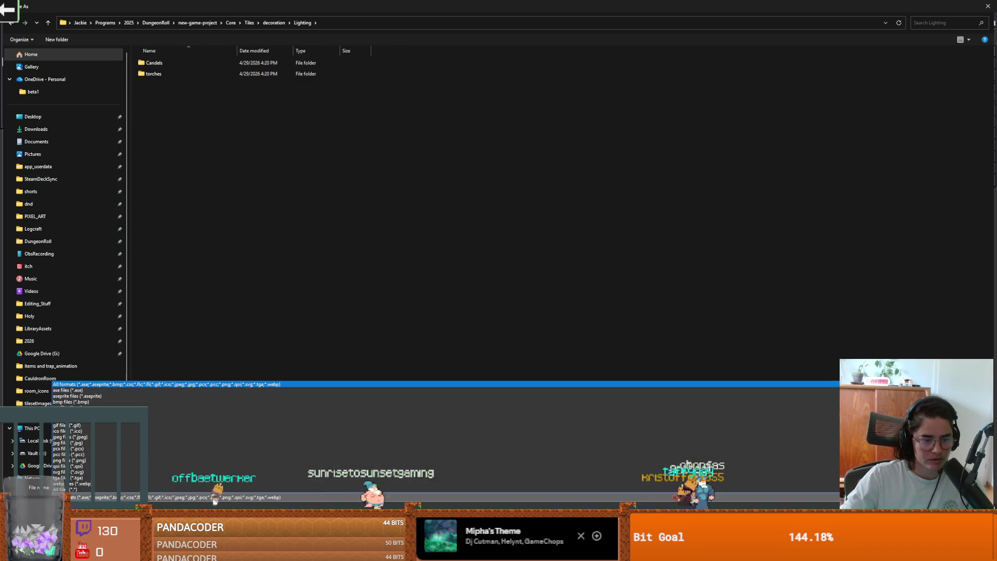
click(78, 460)
key(Return)
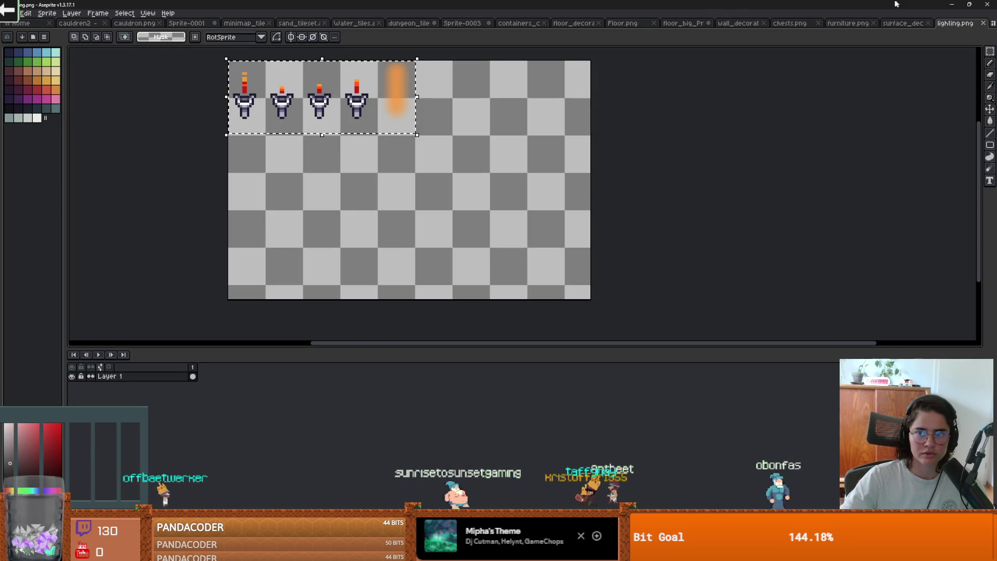
- Close lighting and surface_decoration, then delete the arch and wooden planks from Sprite-0003
click(984, 24)
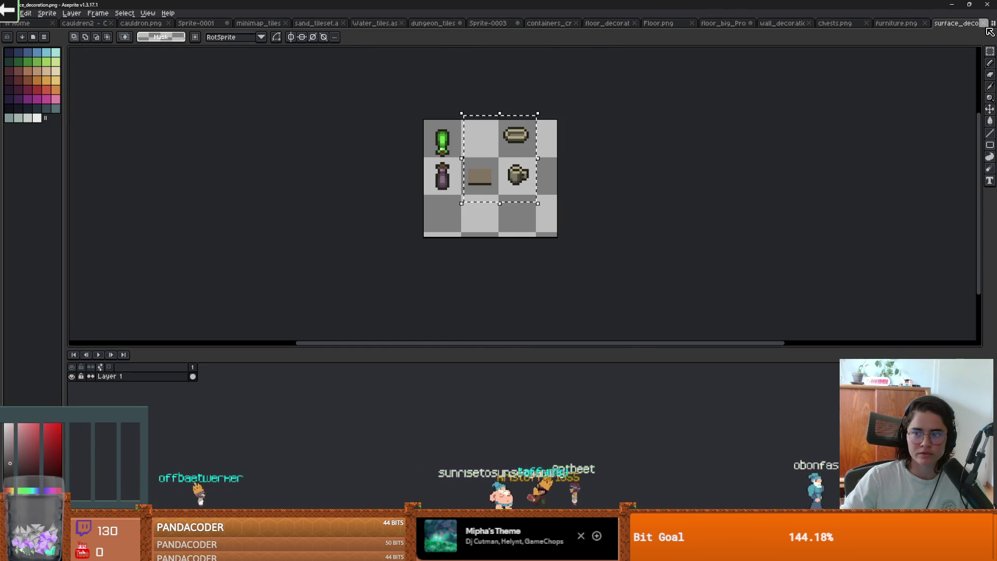
click(984, 24)
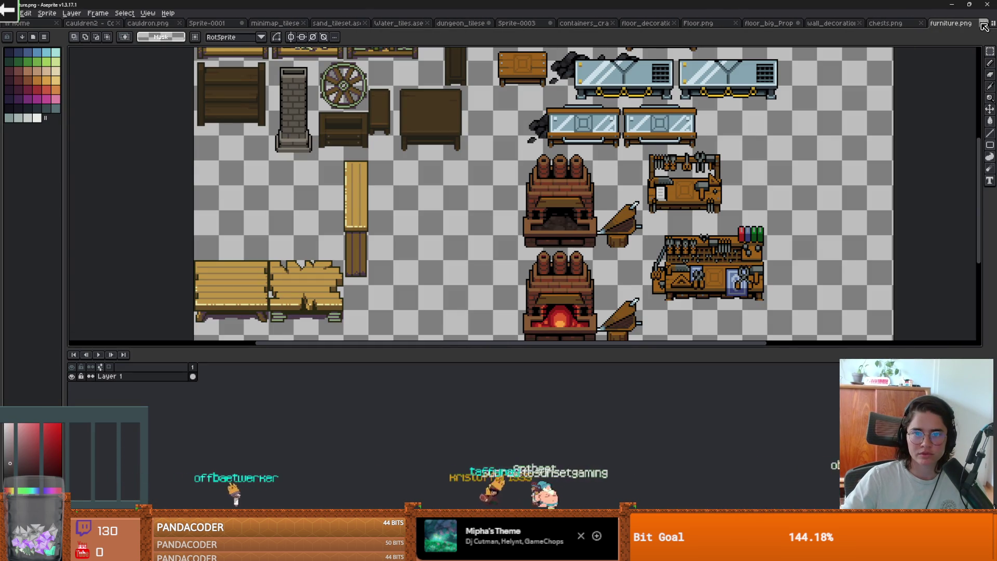
click(517, 23)
scroll(235, 205, down, 1)
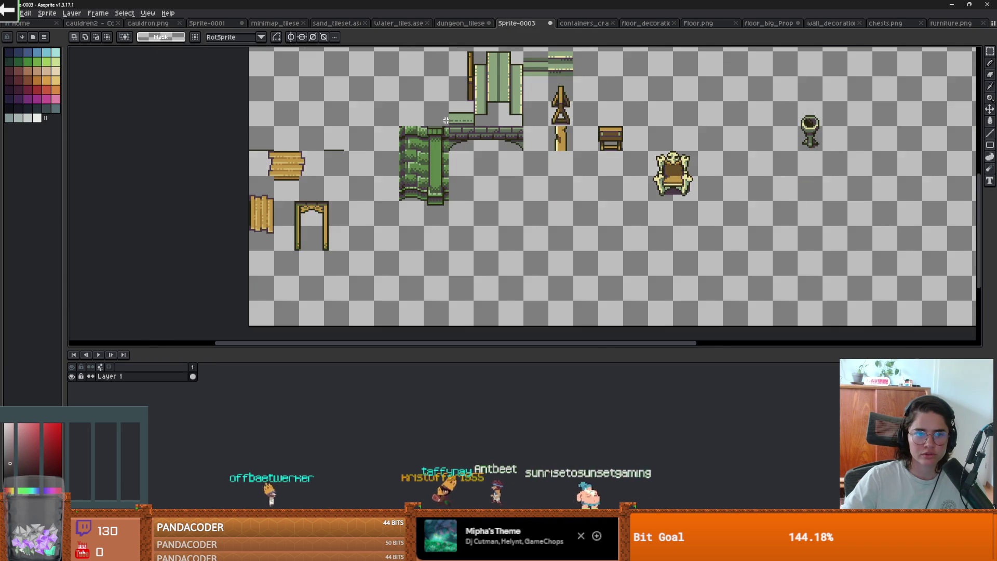
scroll(235, 206, up, 3)
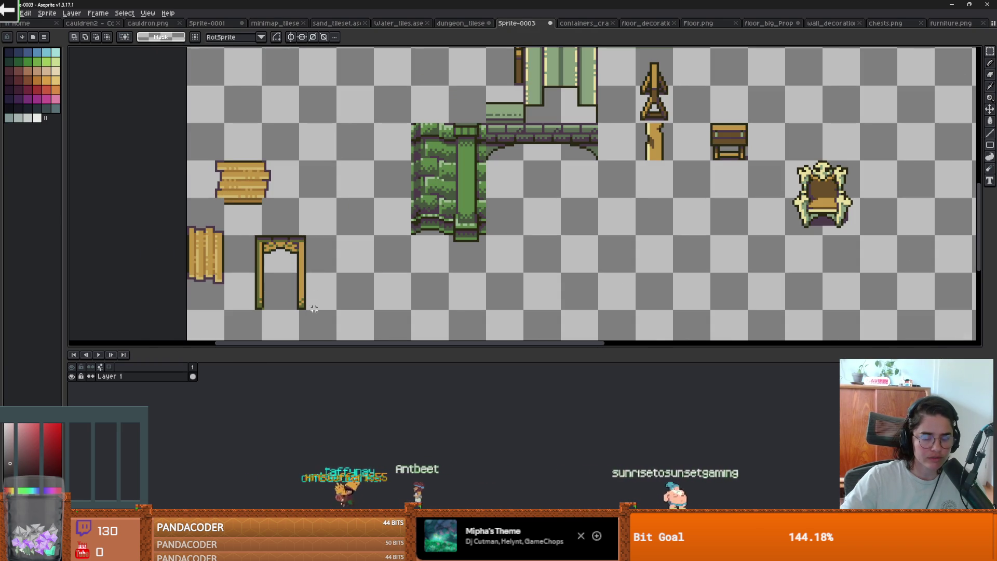
key(Delete)
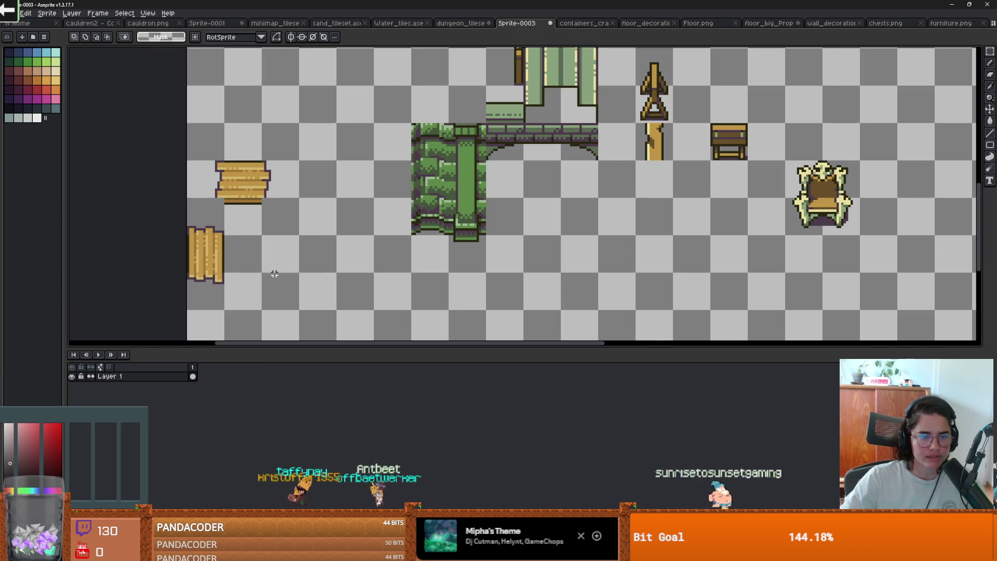
drag(284, 290, 278, 185)
key(Delete)
- Paste the spike piece into floor_big_Props beside the yellow crystals
scroll(333, 234, up, 3)
scroll(332, 233, right, 5)
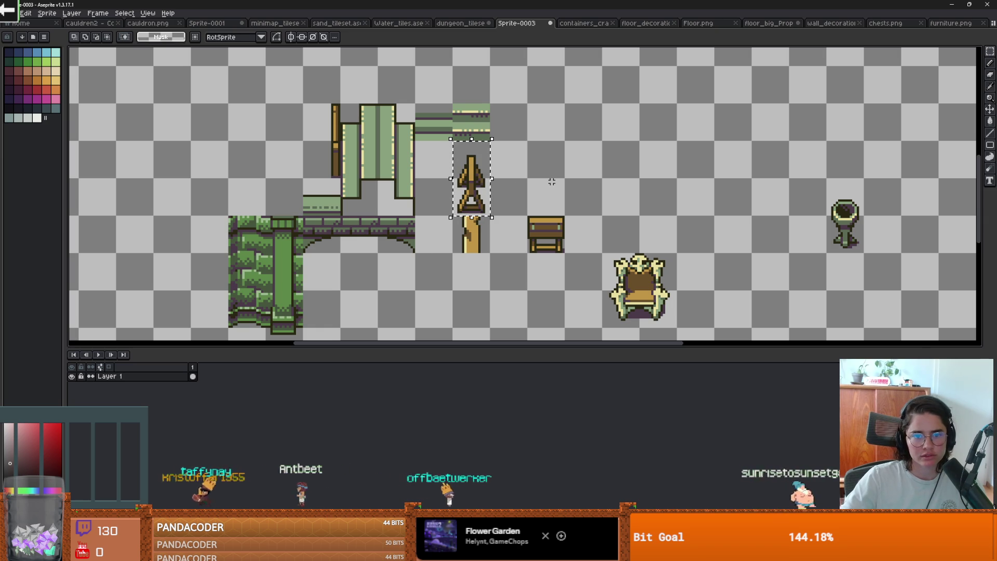
click(759, 24)
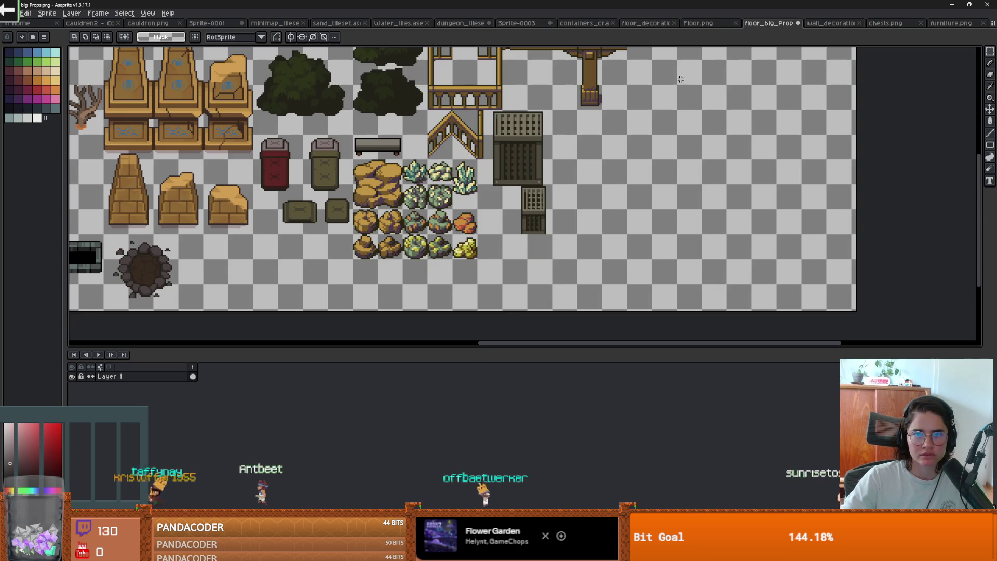
key(ctrl+v)
drag(535, 200, 498, 244)
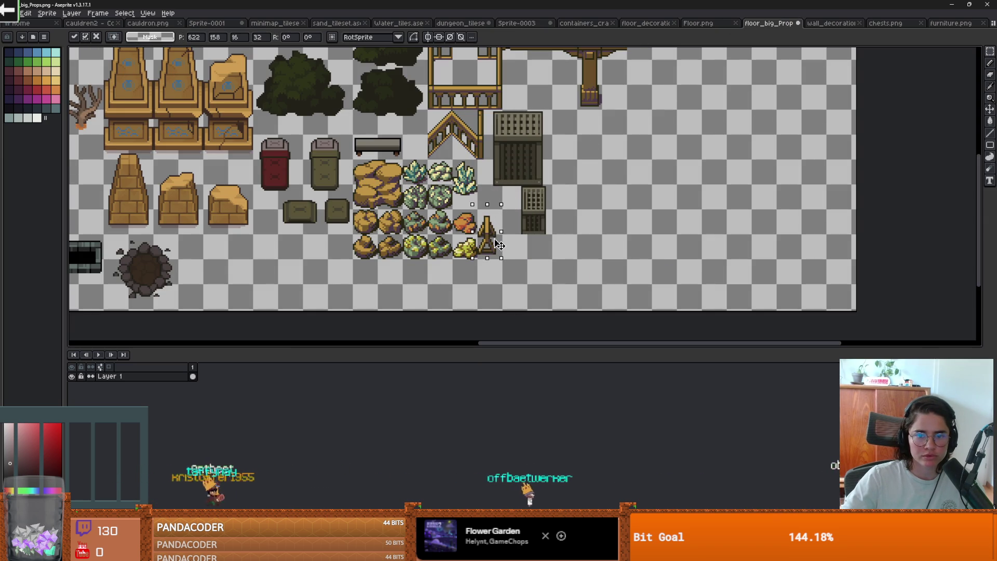
click(461, 23)
scroll(435, 156, left, 5)
- Select the green grassy mound and drag it up beside the stairs tile, committing its position
scroll(405, 171, down, 3)
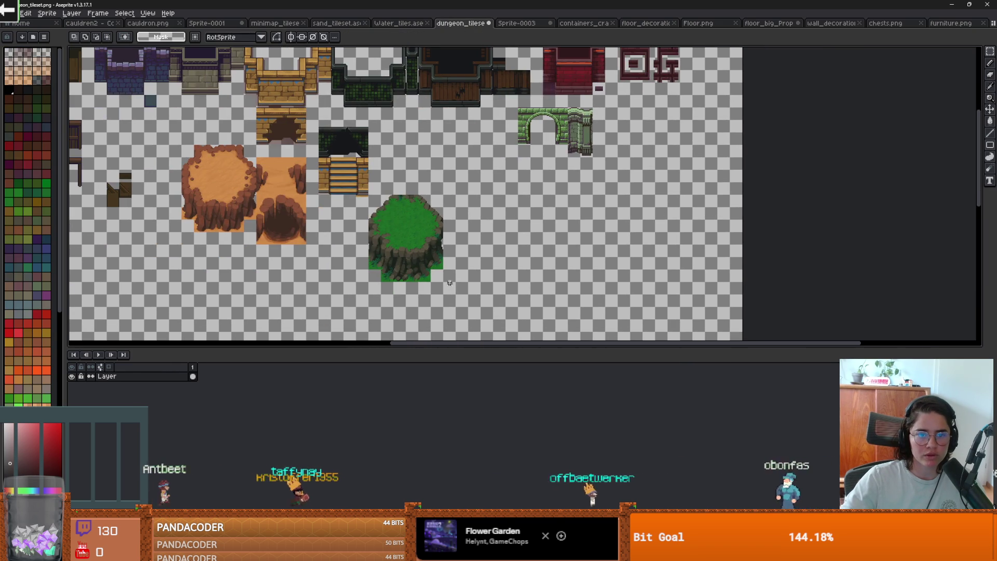
drag(452, 294, 379, 190)
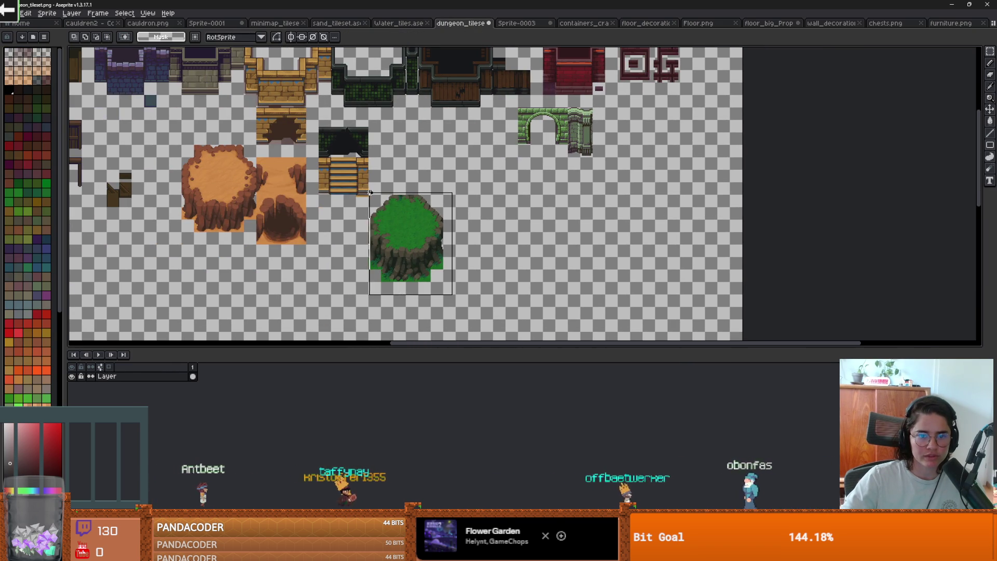
scroll(383, 202, up, 3)
scroll(583, 127, down, 5)
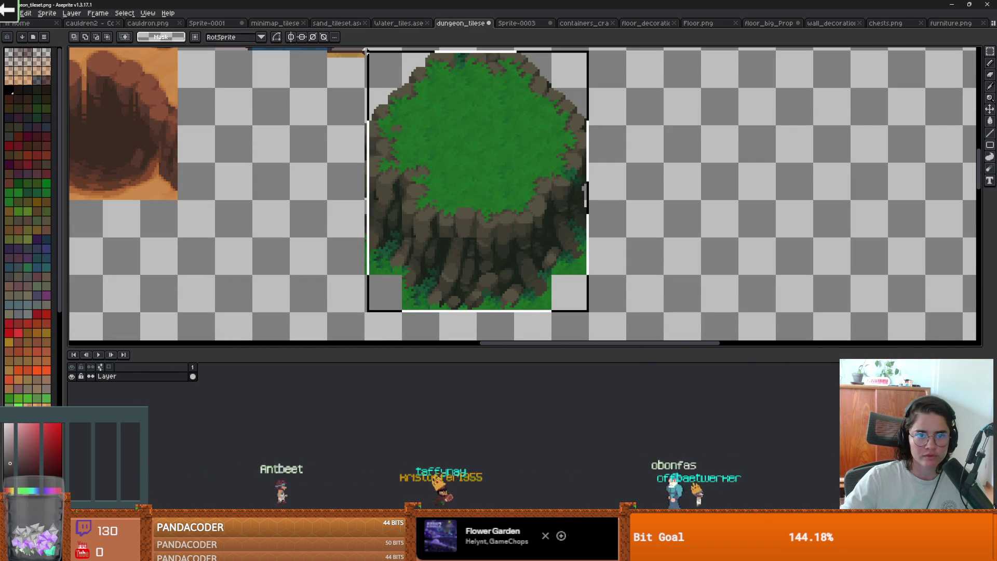
scroll(413, 153, down, 2)
scroll(441, 149, up, 6)
mouse_move(413, 152)
mouse_down()
mouse_move(441, 149)
mouse_move(452, 225)
mouse_move(439, 165)
mouse_move(434, 173)
mouse_up()
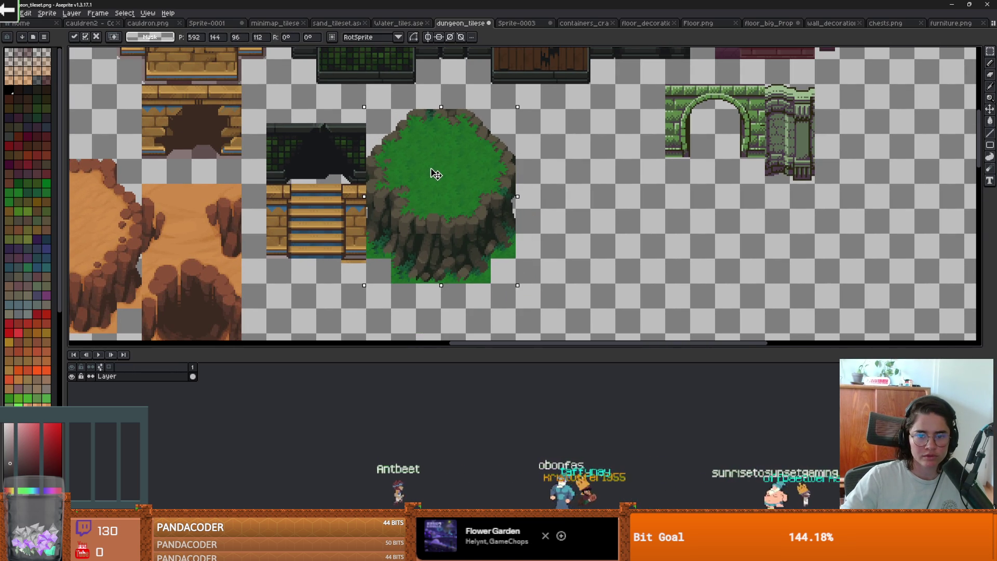
key(Return)
scroll(558, 135, down, 5)
key(ctrl+alt+c)
- Shorten the dungeon tileset canvas to 336px tall
drag(576, 252, 524, 140)
scroll(524, 140, up, 3)
scroll(524, 140, up, 2)
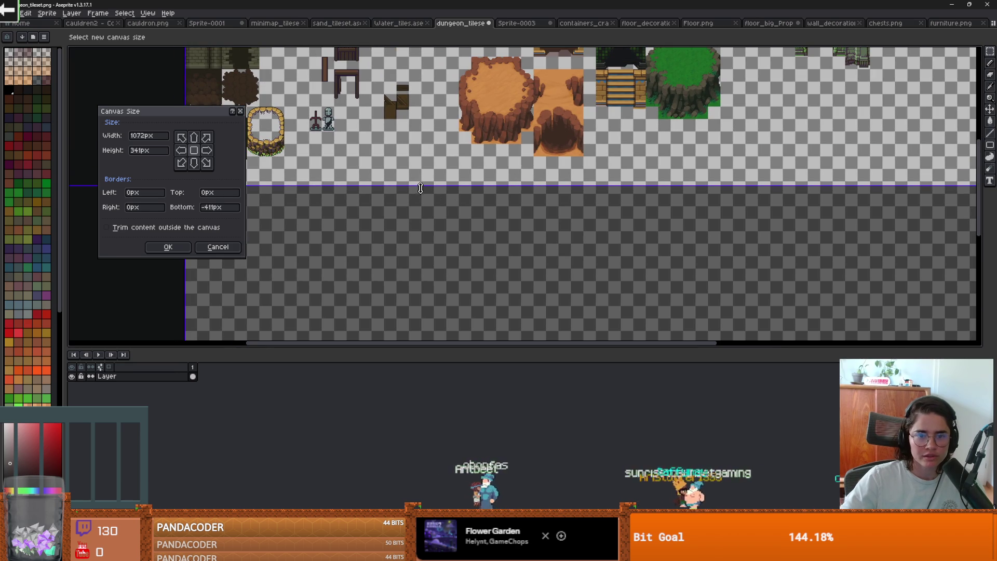
drag(420, 188, 421, 185)
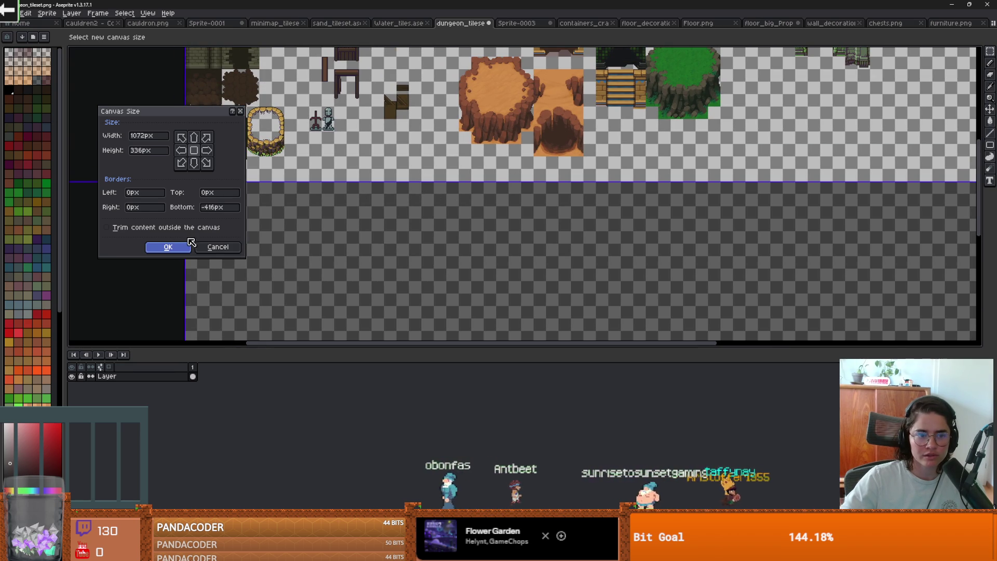
click(168, 247)
- Cut the wooden door, plank and table pieces out of the tileset
scroll(566, 190, down, 2)
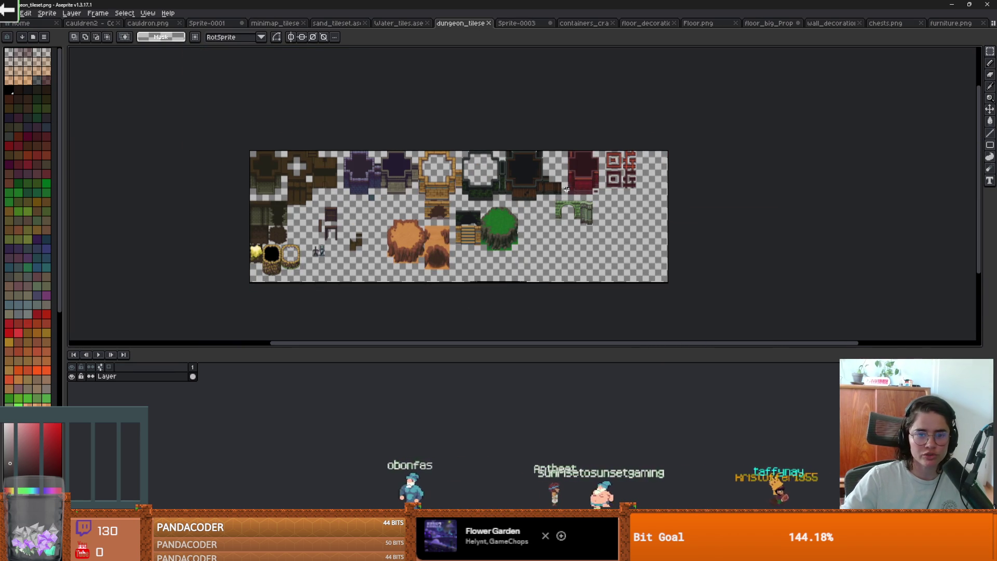
scroll(363, 118, up, 3)
scroll(303, 102, down, 1)
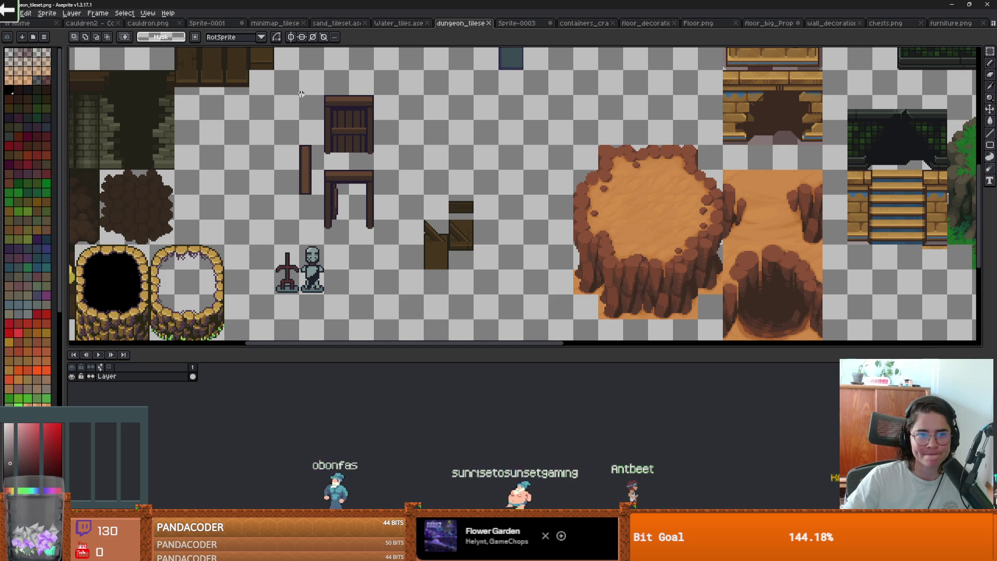
drag(298, 93, 386, 241)
key(Delete)
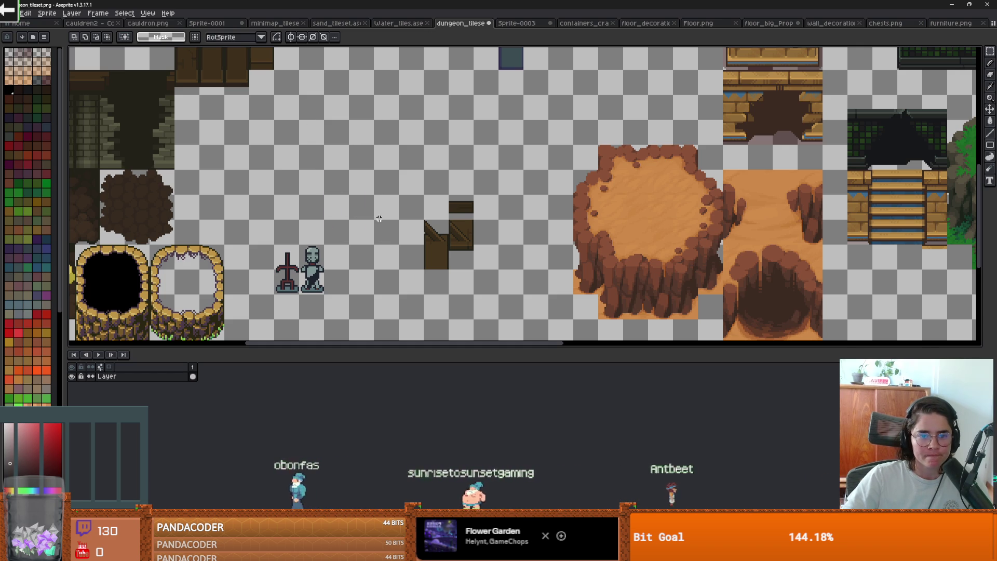
click(10, 13)
- Reopen doors.png from recent files and paste the wooden door into its lower row
mouse_move(31, 41)
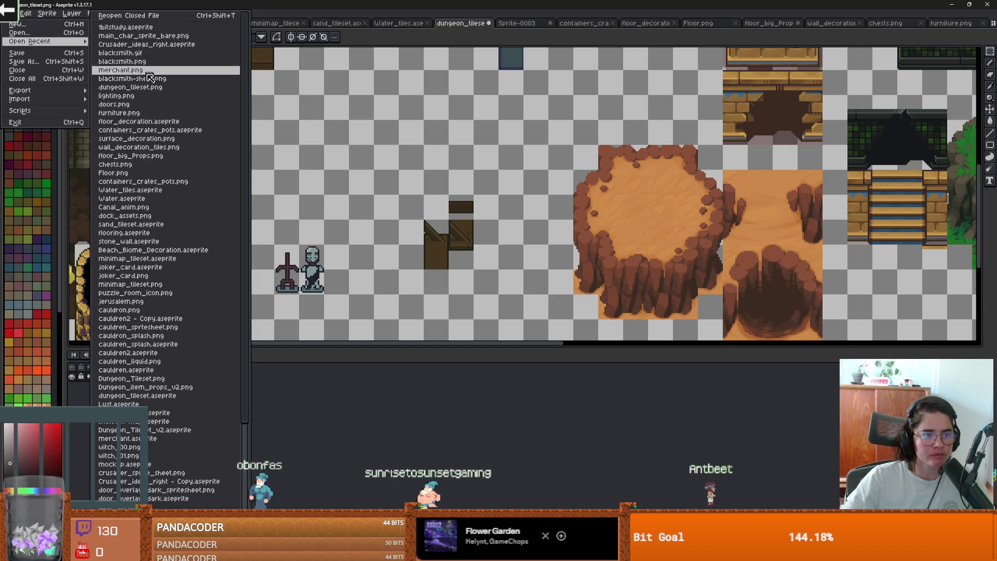
click(115, 104)
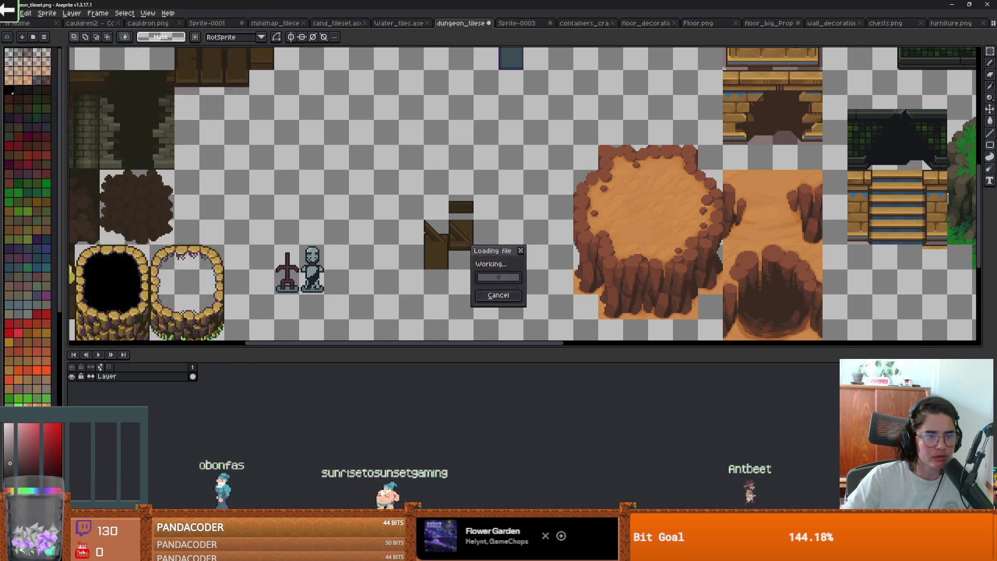
key(ctrl+v)
mouse_move(494, 257)
mouse_down()
mouse_move(502, 221)
mouse_move(522, 192)
mouse_move(514, 218)
mouse_up()
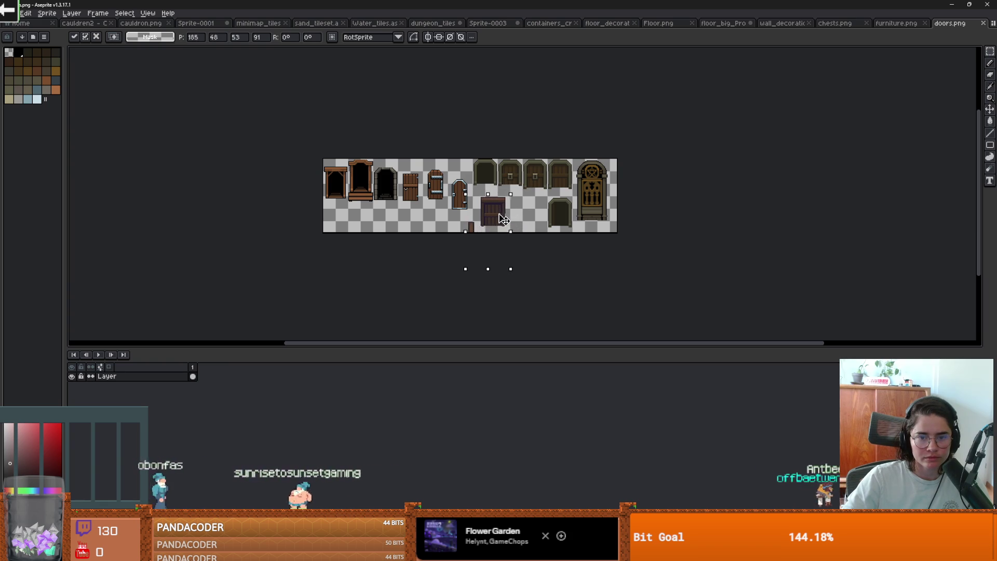
scroll(496, 219, up, 2)
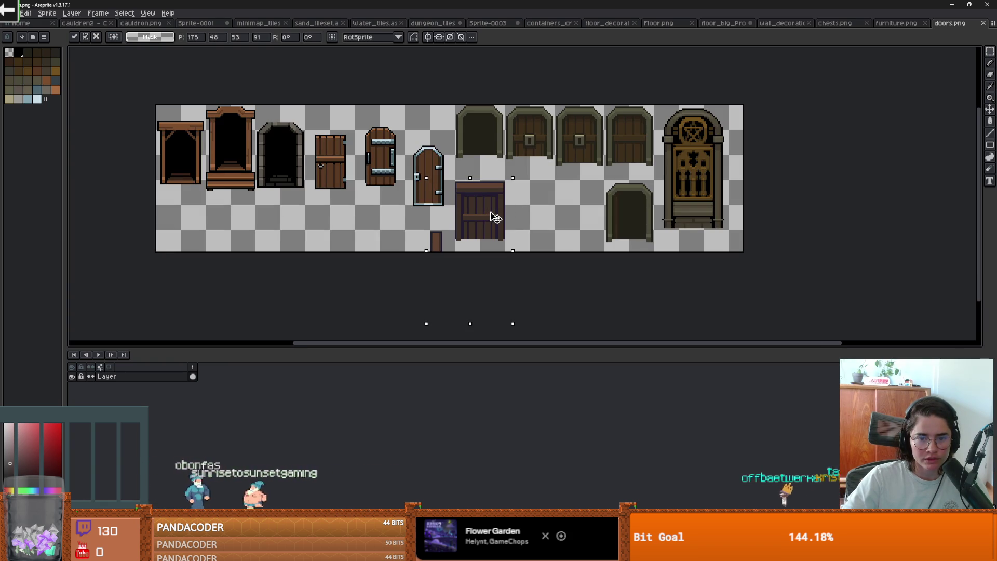
click(421, 227)
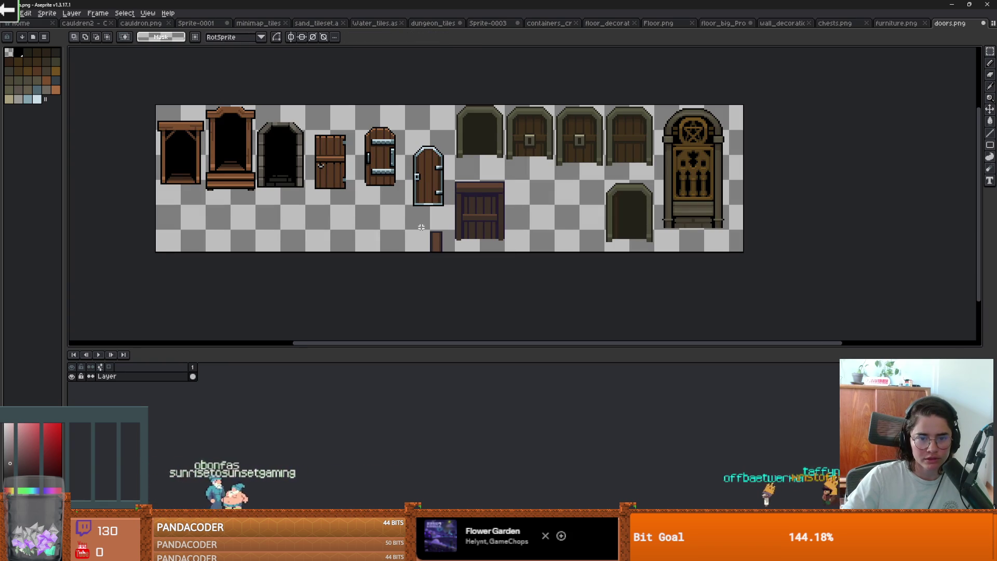
- Cut the plank and table-shaped frame from the dungeon tileset and place them beside the door
click(432, 24)
key(ctrl+v)
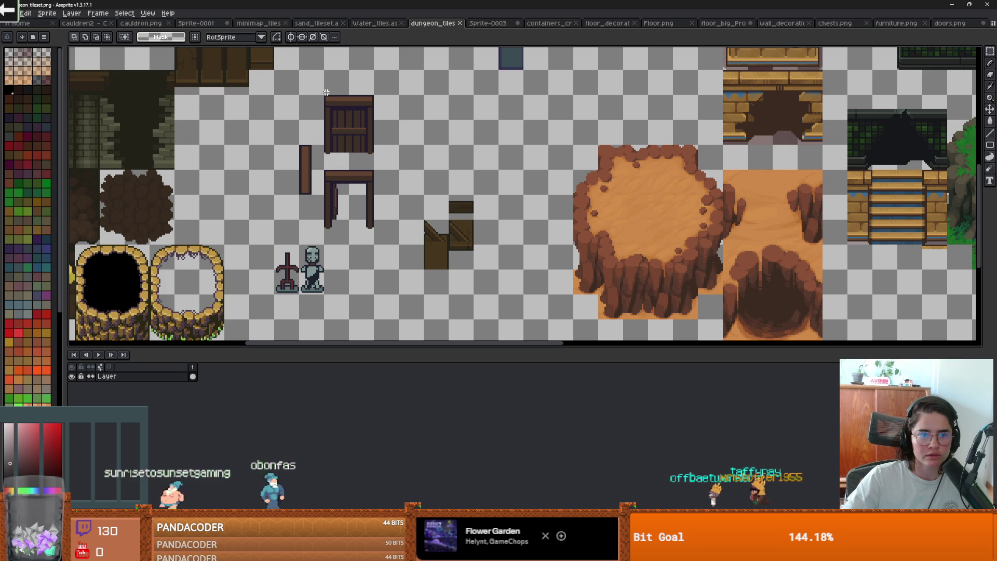
key(Delete)
mouse_move(388, 240)
mouse_down()
mouse_move(351, 216)
mouse_move(320, 166)
mouse_move(345, 170)
mouse_up()
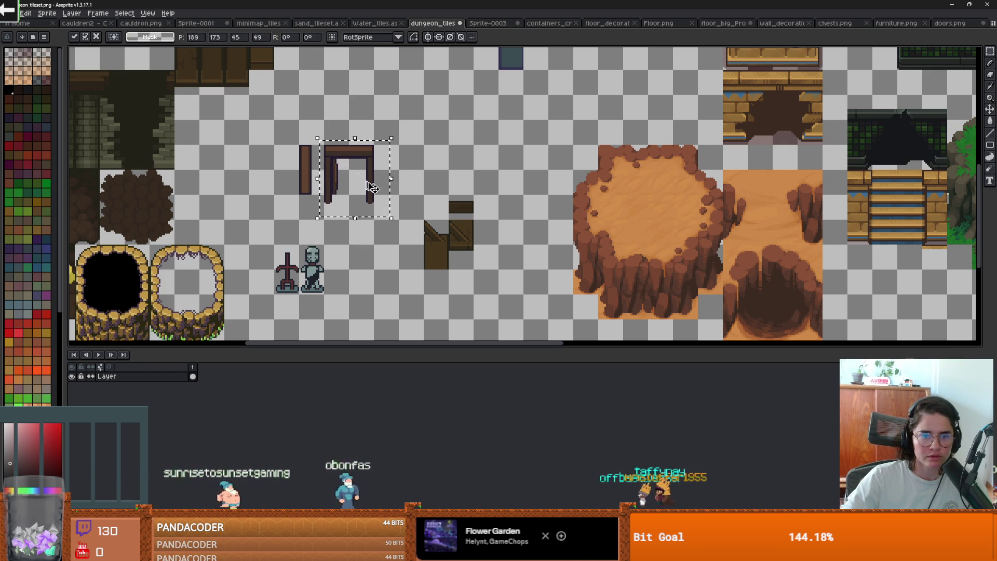
key(ctrl+d)
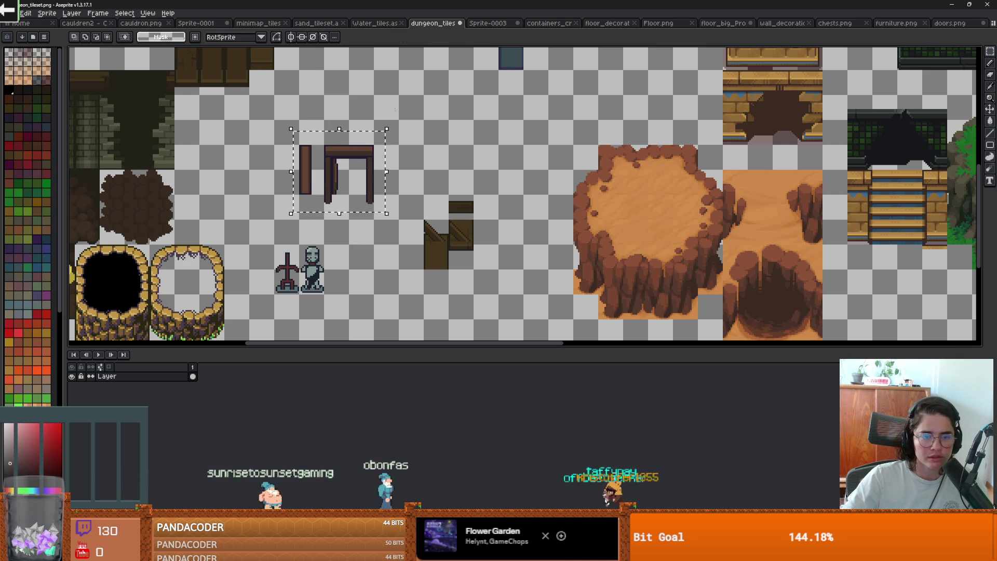
key(ctrl+x)
click(950, 23)
key(ctrl+v)
drag(488, 208, 563, 208)
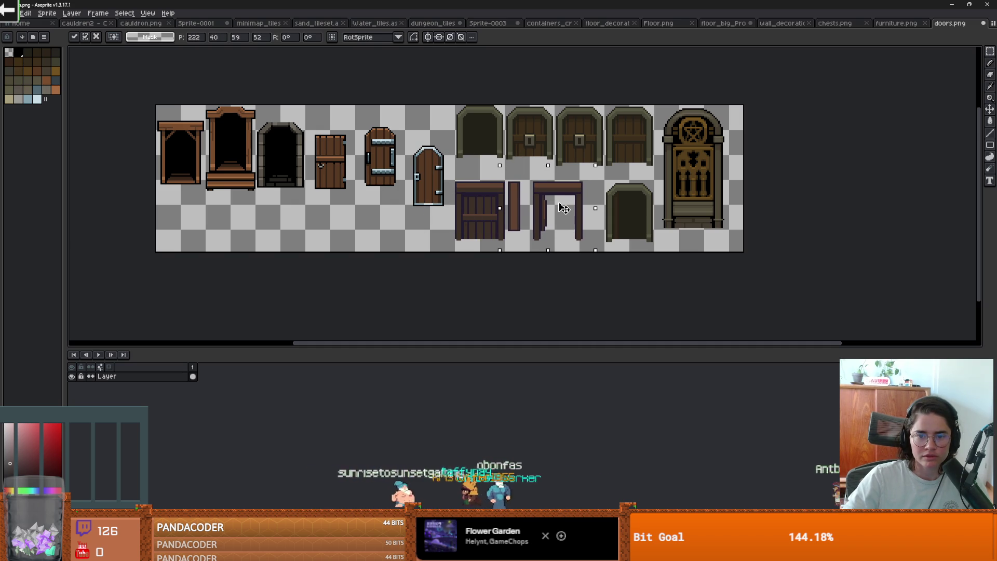
key(Return)
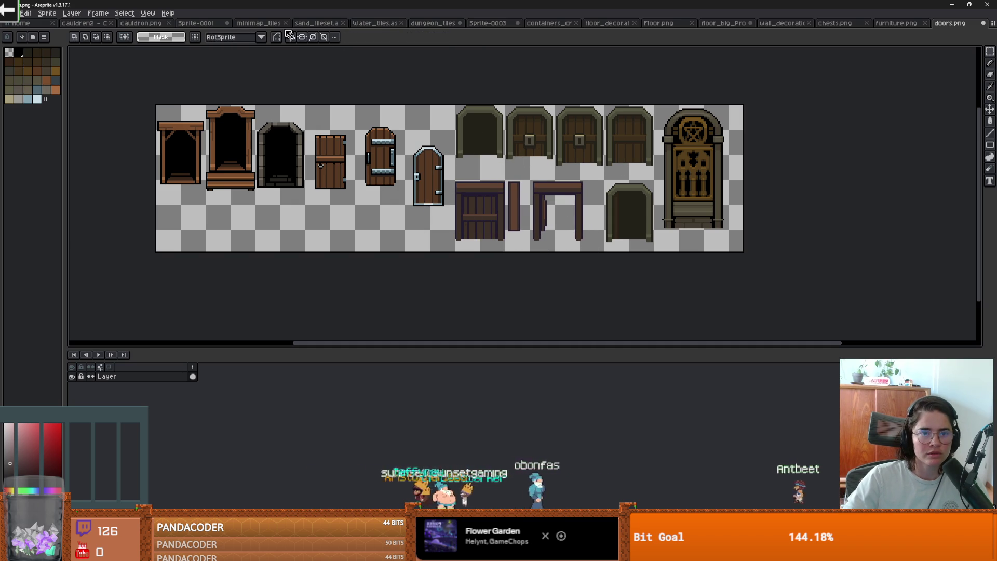
click(434, 23)
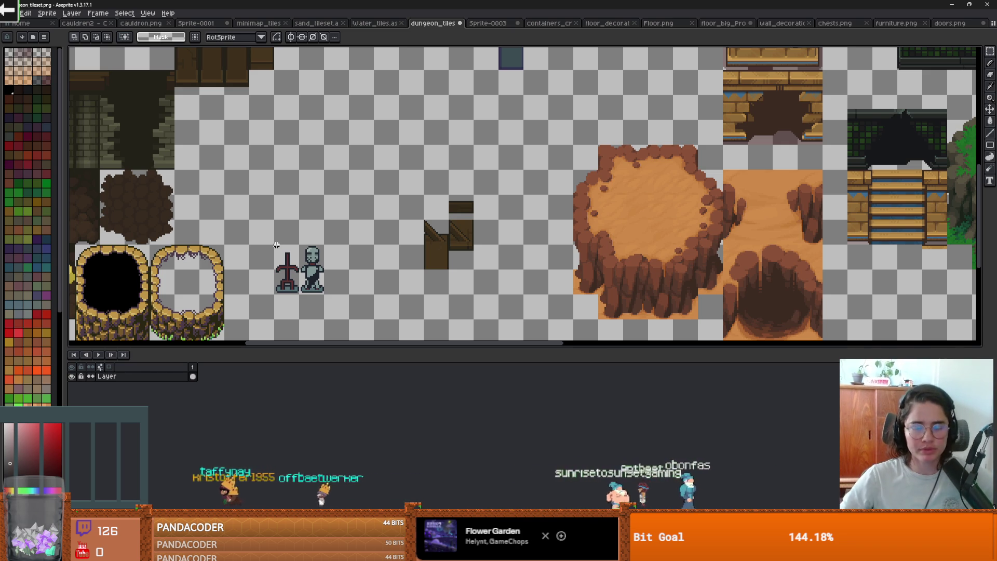
- Cut the red cross and statue and paste them below the small crates in floor_big_Props
key(ctrl+x)
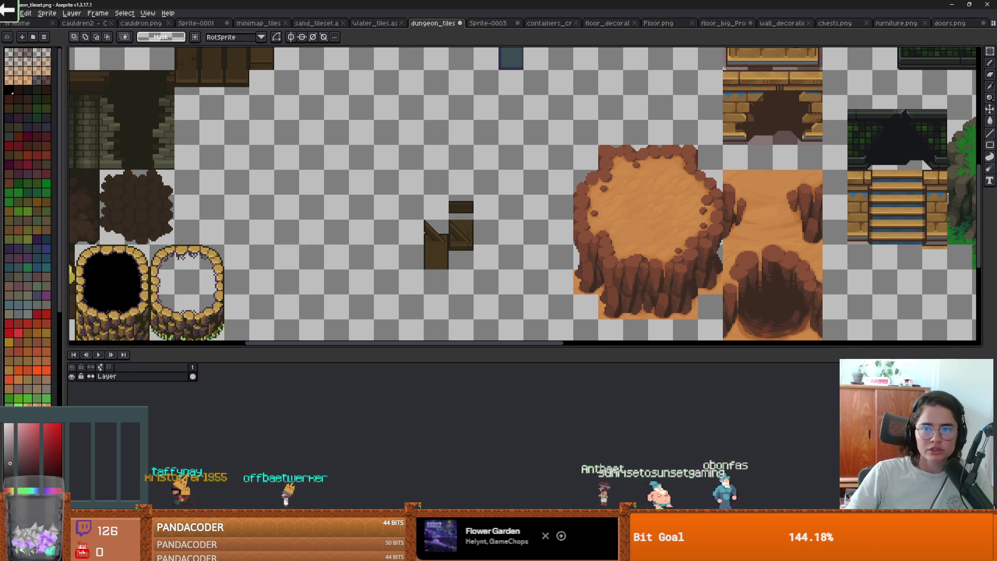
click(741, 25)
key(ctrl+v)
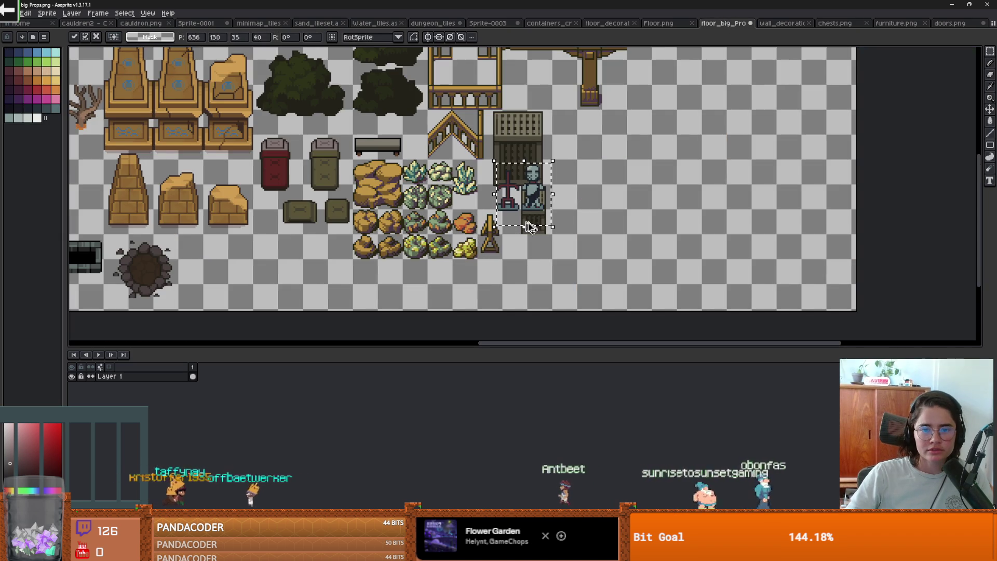
mouse_move(523, 213)
mouse_down()
mouse_move(322, 260)
mouse_move(317, 273)
mouse_up()
scroll(318, 266, up, 1)
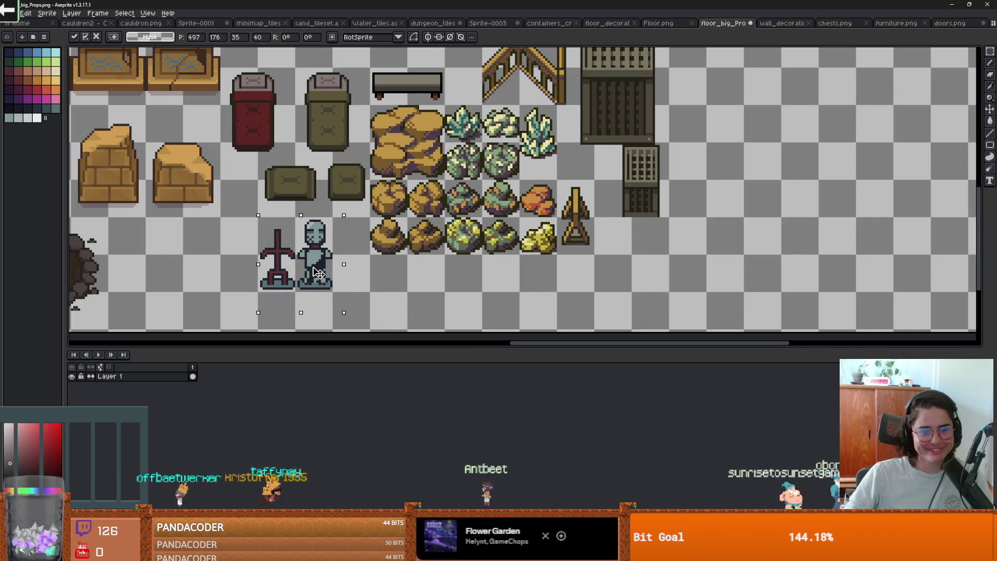
click(386, 256)
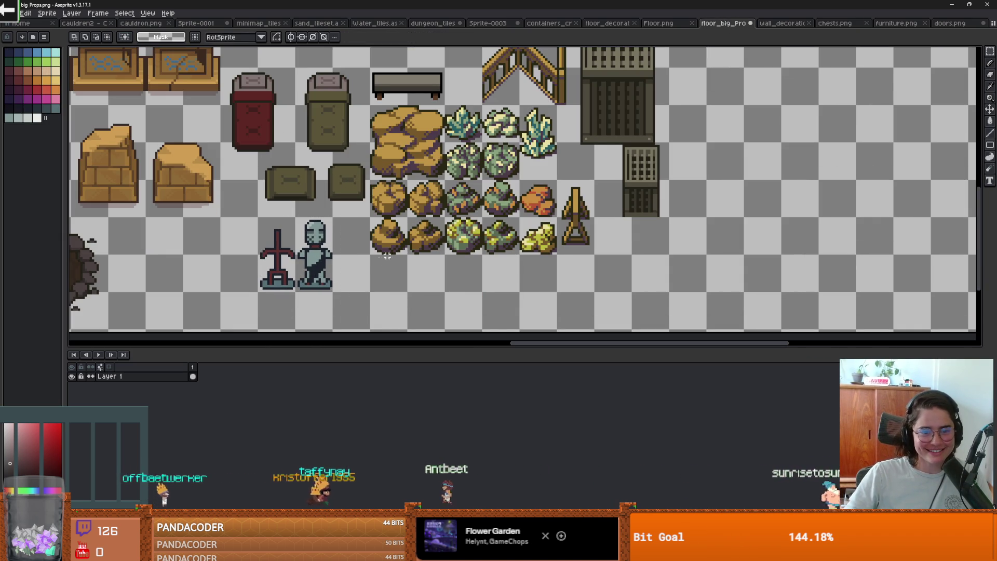
- In Sprite-0003, undo the last change and cut out the wooden table sprite
click(488, 23)
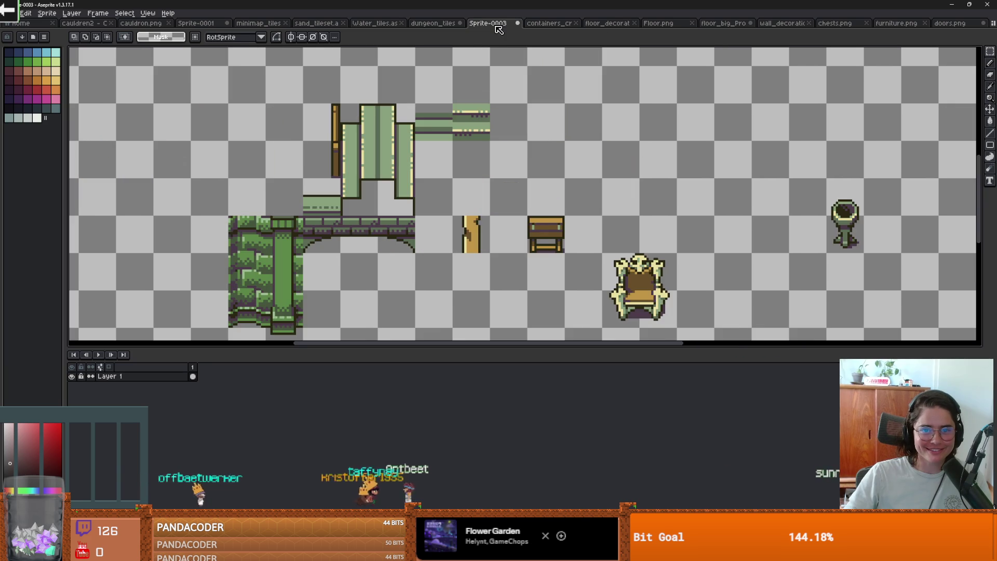
scroll(416, 141, down, 1)
scroll(416, 141, up, 1)
scroll(560, 160, right, 1)
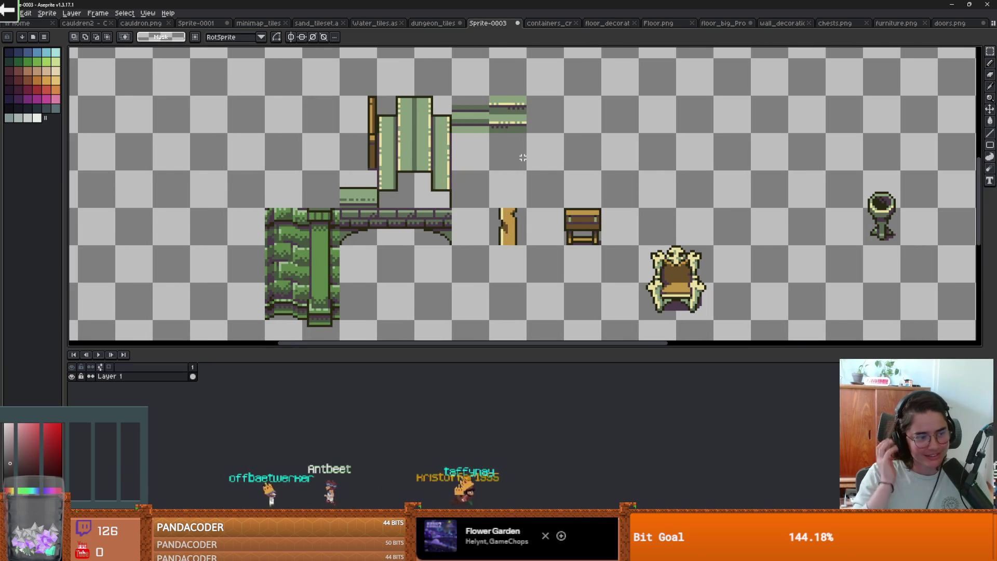
scroll(517, 223, right, 1)
scroll(520, 228, right, 5)
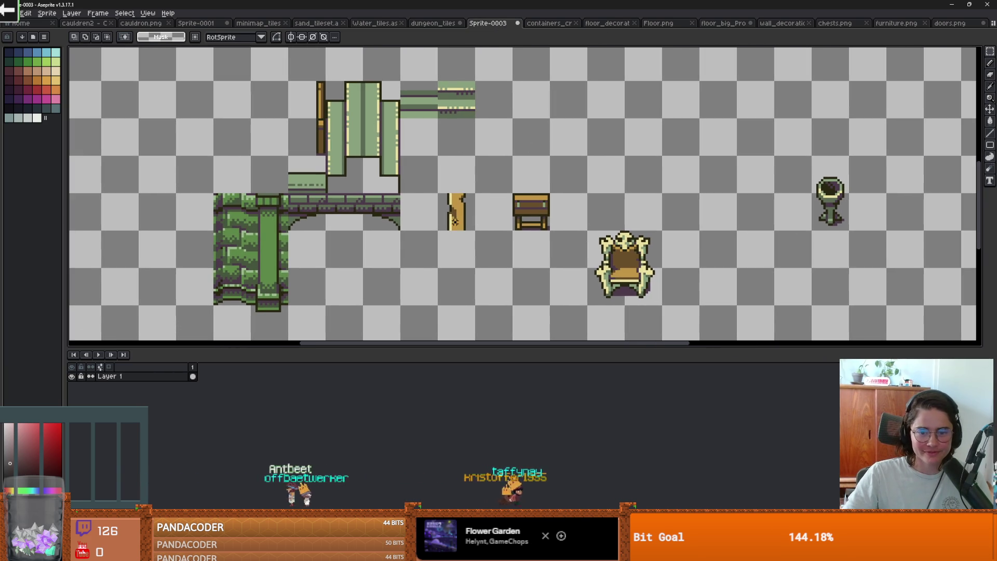
key(ctrl+z)
scroll(555, 236, up, 1)
drag(555, 235, 485, 174)
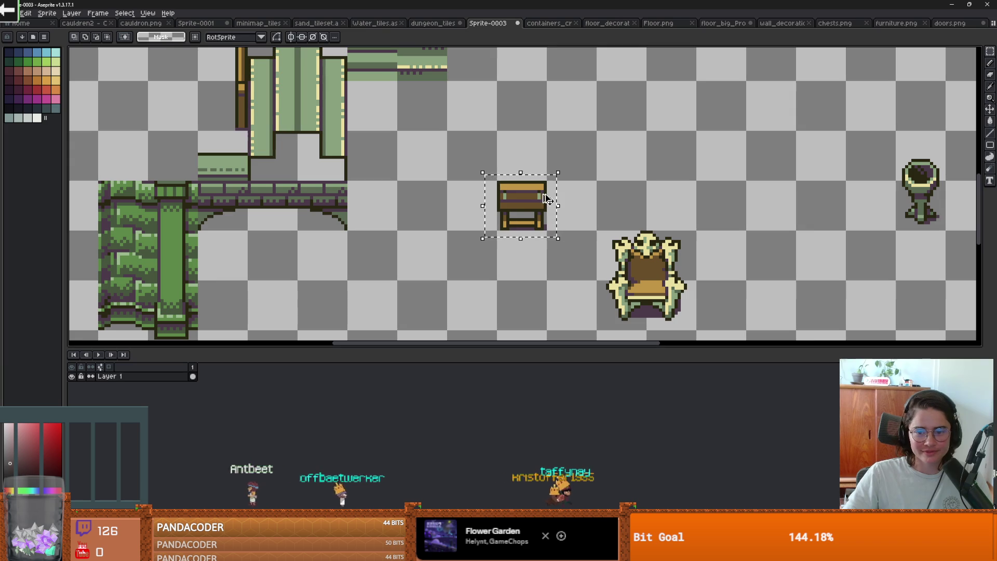
key(Delete)
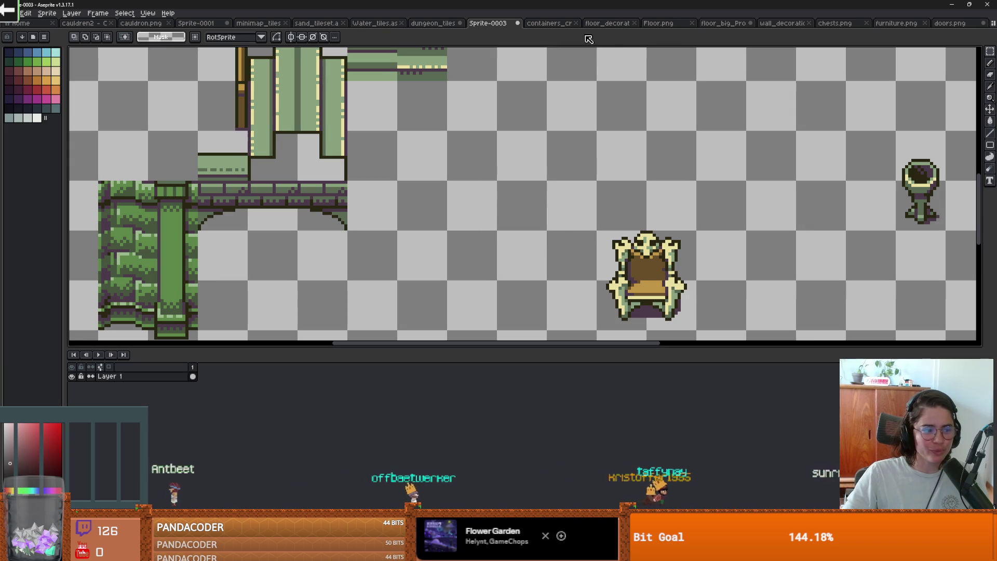
- Paste the wooden table back and set it just above the throne
key(ctrl+v)
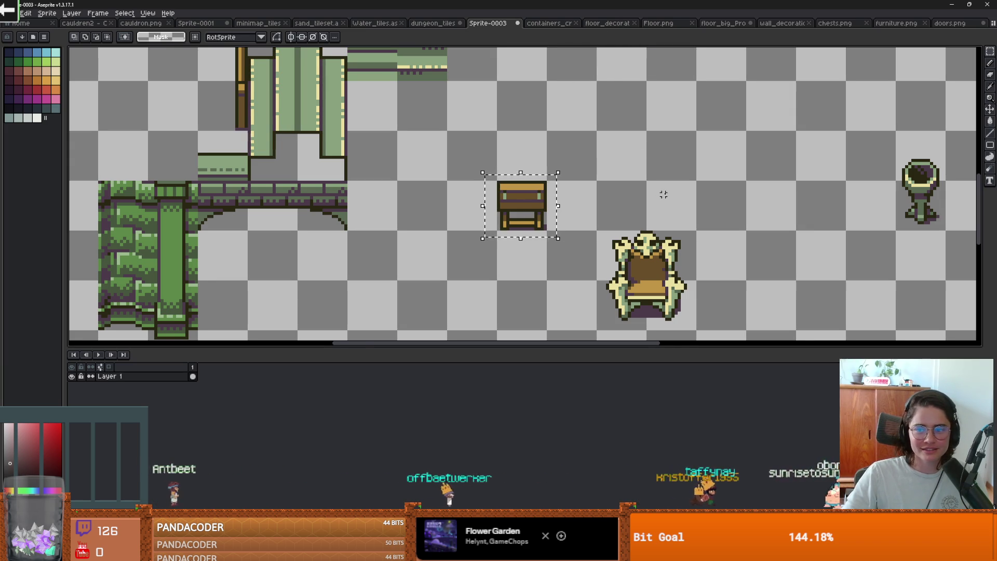
mouse_move(445, 202)
mouse_down()
mouse_move(589, 195)
mouse_move(545, 201)
mouse_up()
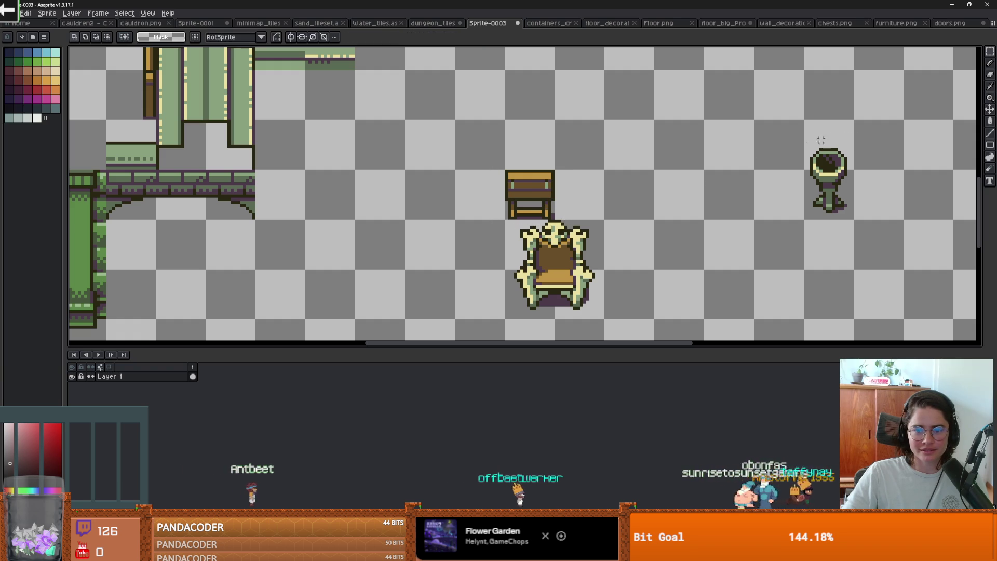
mouse_move(548, 205)
mouse_down()
mouse_move(546, 168)
mouse_move(448, 207)
mouse_up()
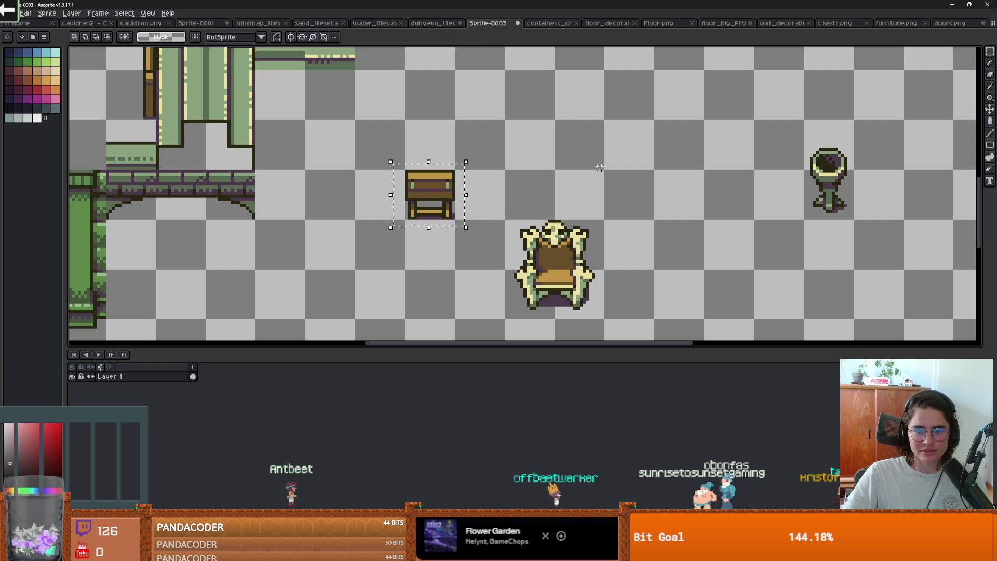
drag(377, 152, 484, 238)
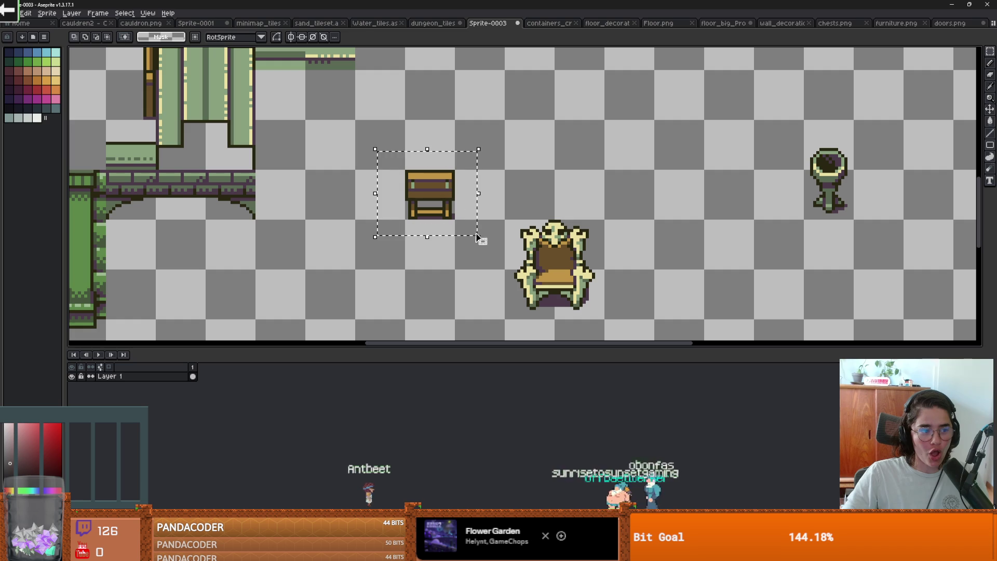
mouse_move(452, 197)
mouse_down()
mouse_move(530, 172)
mouse_move(551, 196)
mouse_up()
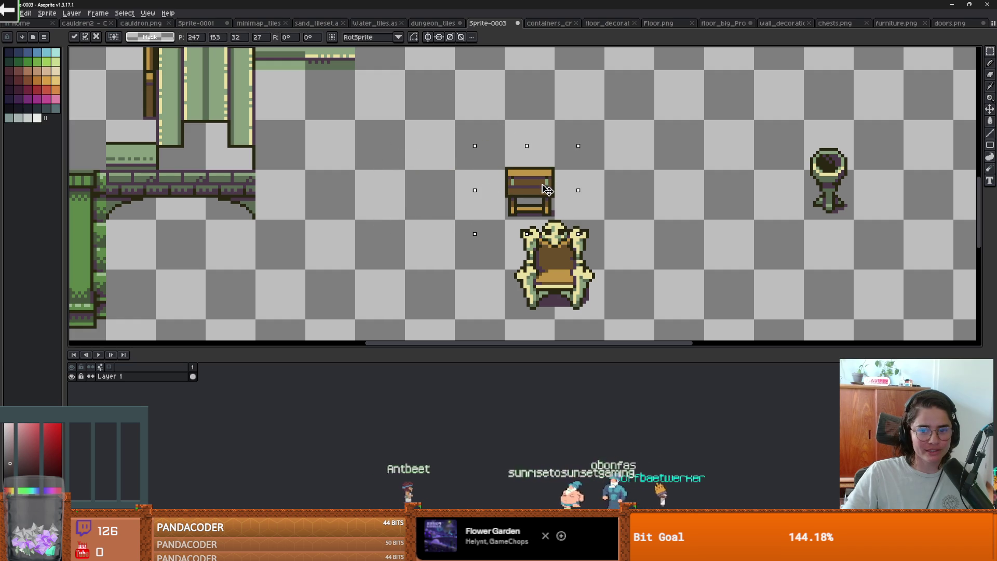
click(640, 184)
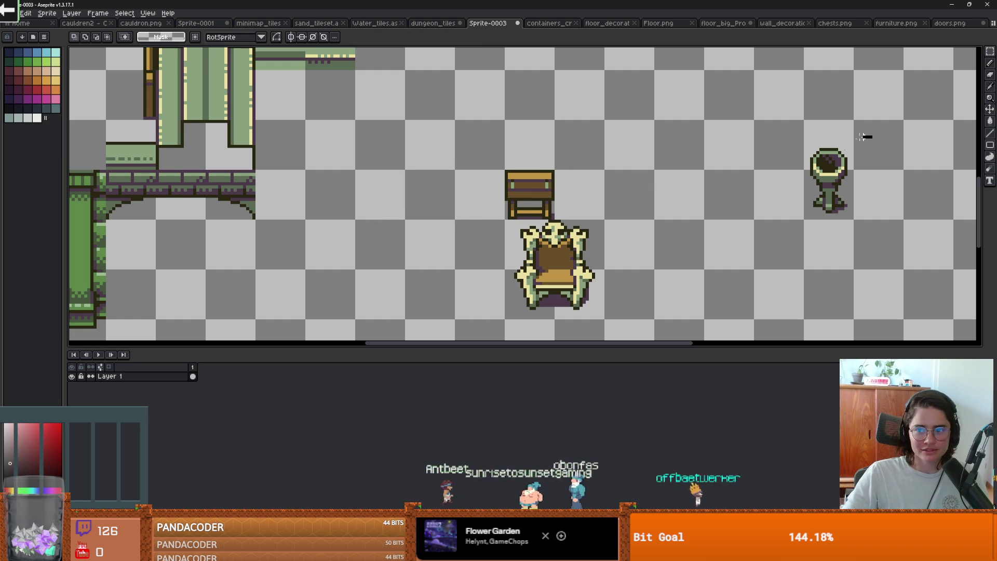
- Move the brazier from the right side next to the table
drag(874, 133, 808, 249)
mouse_move(831, 204)
mouse_down()
mouse_move(641, 179)
mouse_move(588, 207)
mouse_up()
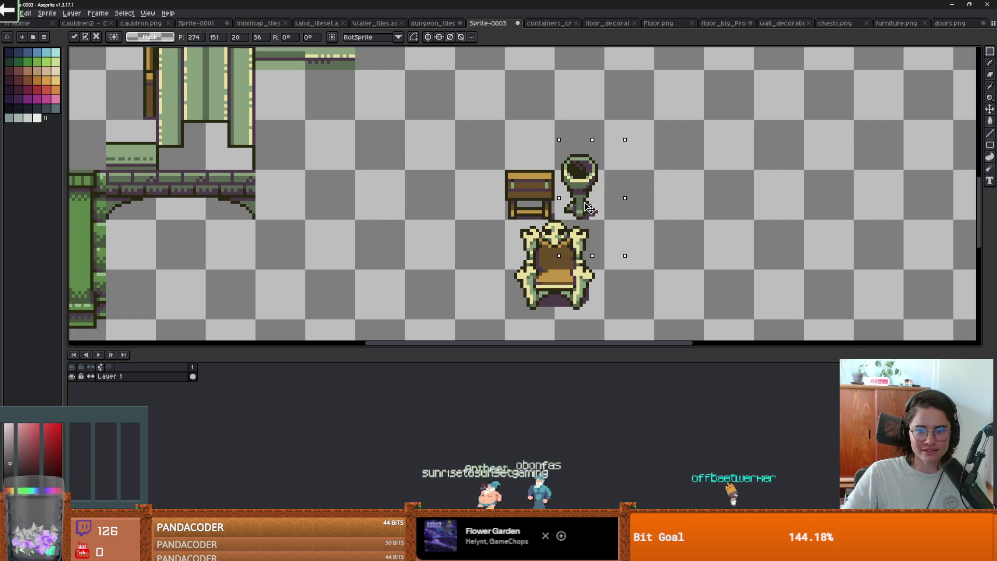
click(667, 200)
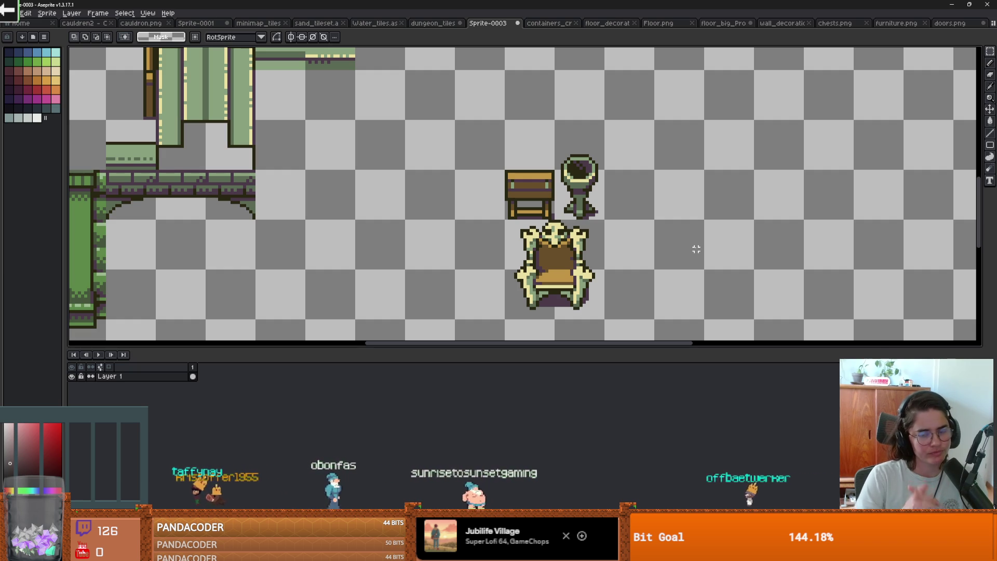
- Select the table, brazier and throne together and cut them out of Sprite-0003
drag(469, 143, 656, 330)
key(Delete)
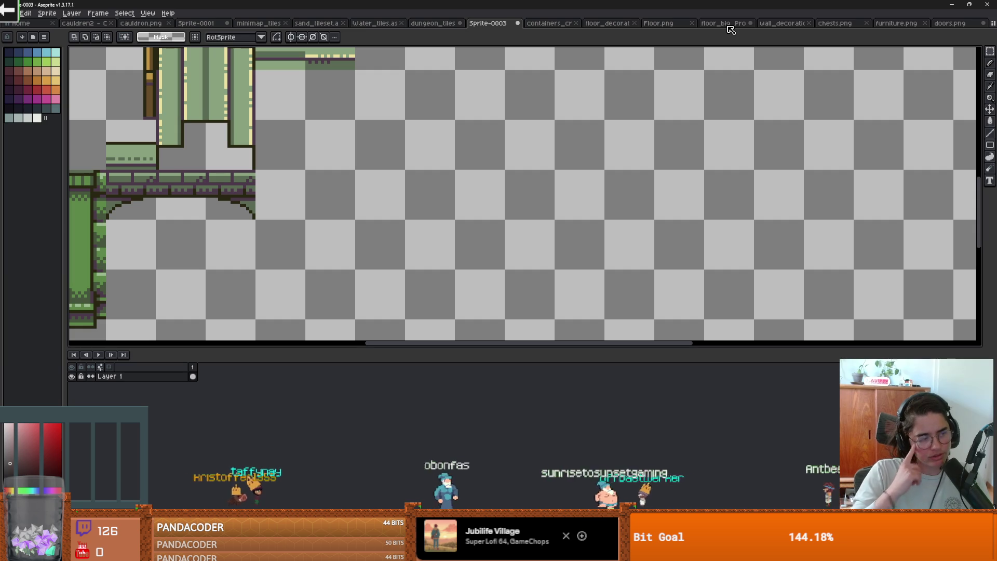
- Paste the table, brazier and throne into the empty area of floor_big_Props
click(735, 24)
scroll(532, 215, up, 2)
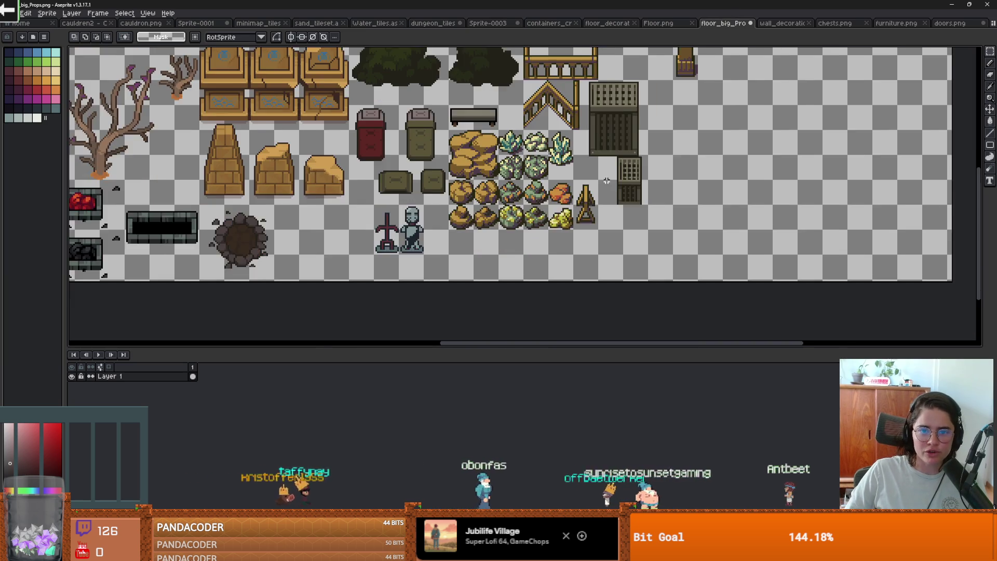
key(ctrl+v)
drag(532, 215, 571, 129)
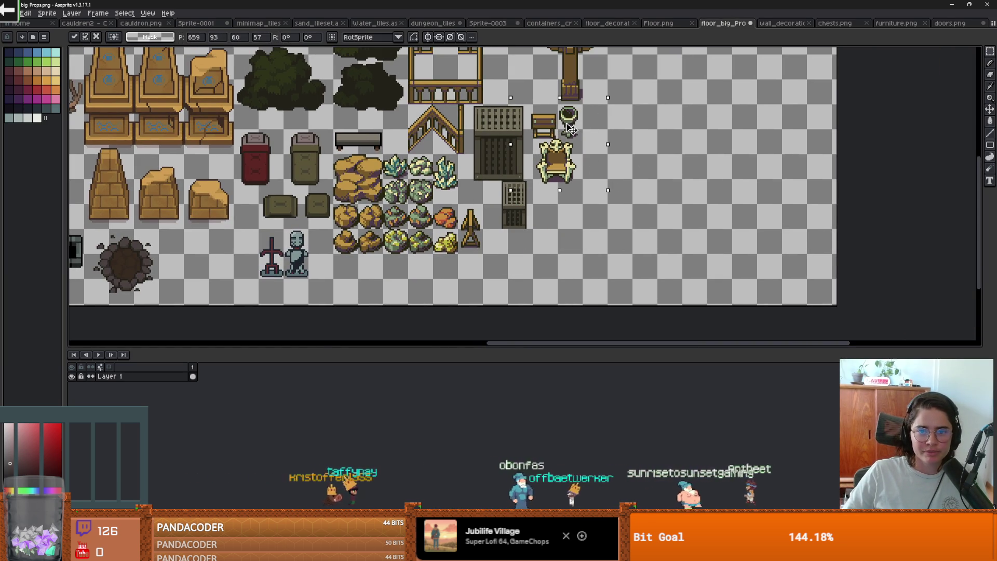
scroll(591, 163, up, 1)
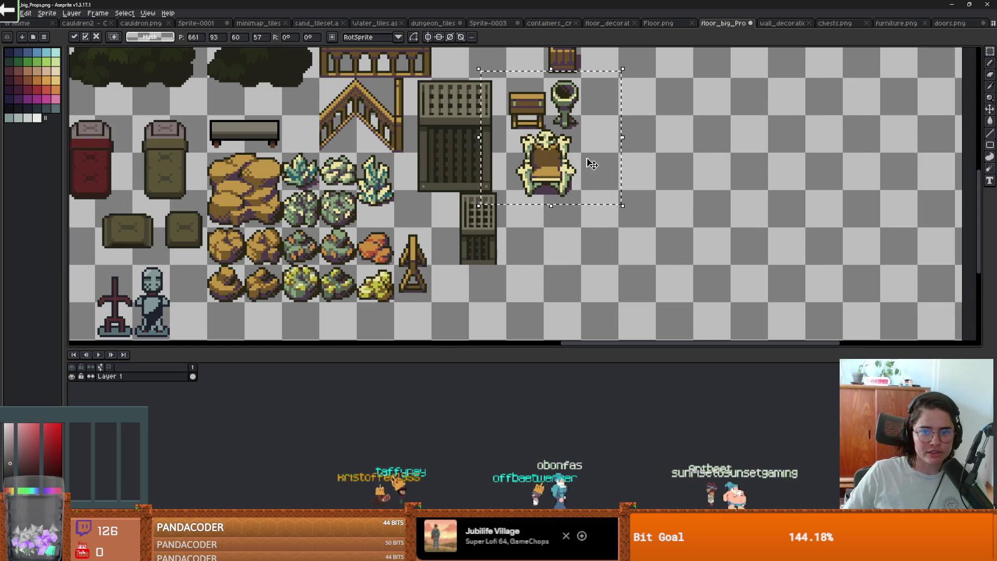
click(631, 168)
scroll(592, 216, up, 1)
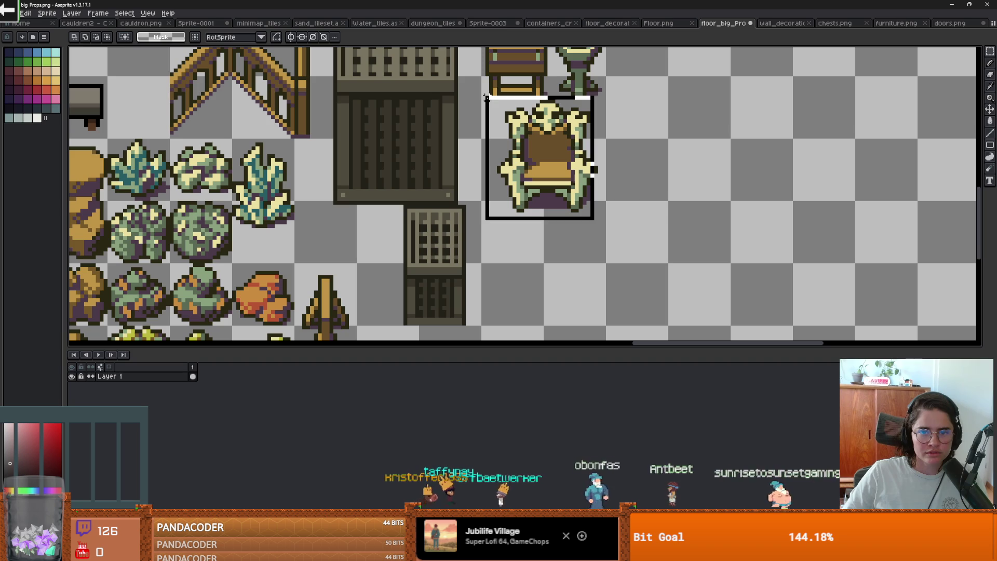
mouse_move(528, 129)
mouse_down()
mouse_move(528, 184)
mouse_move(528, 129)
mouse_up()
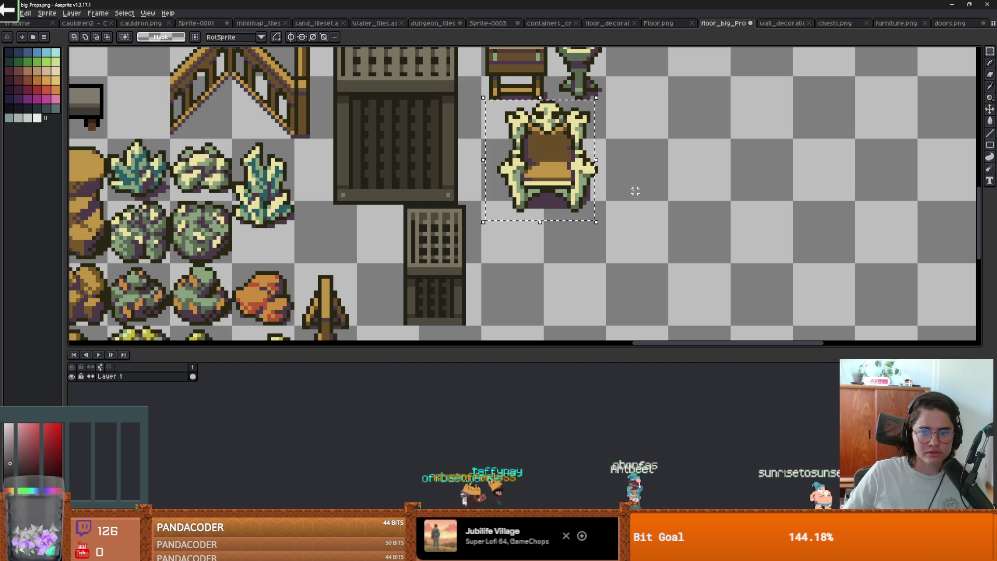
- Nudge the throne, then the table-and-brazier pair, down and slightly left
drag(603, 230, 499, 101)
drag(540, 138, 533, 177)
key(Return)
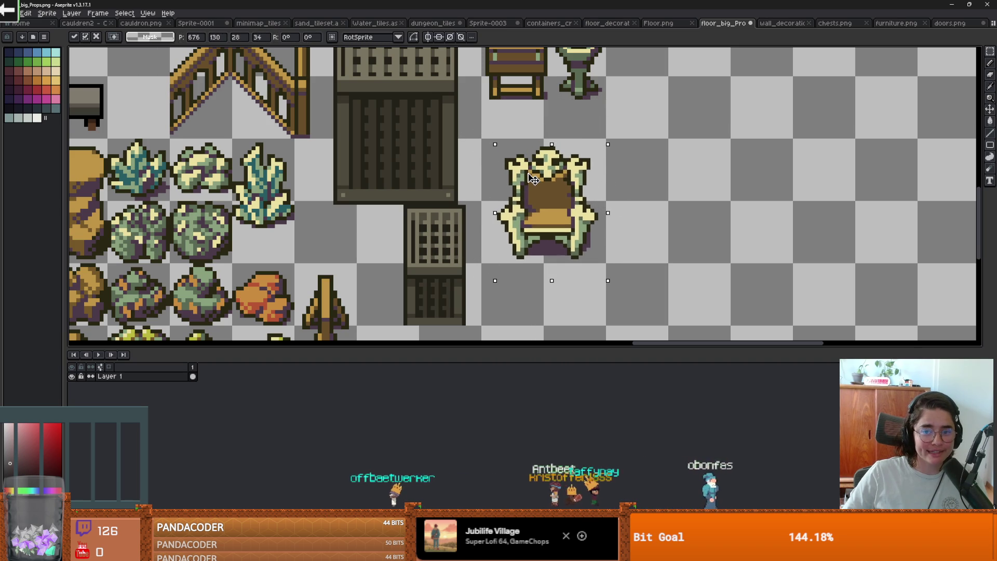
key(ctrl+d)
scroll(561, 169, down, 1)
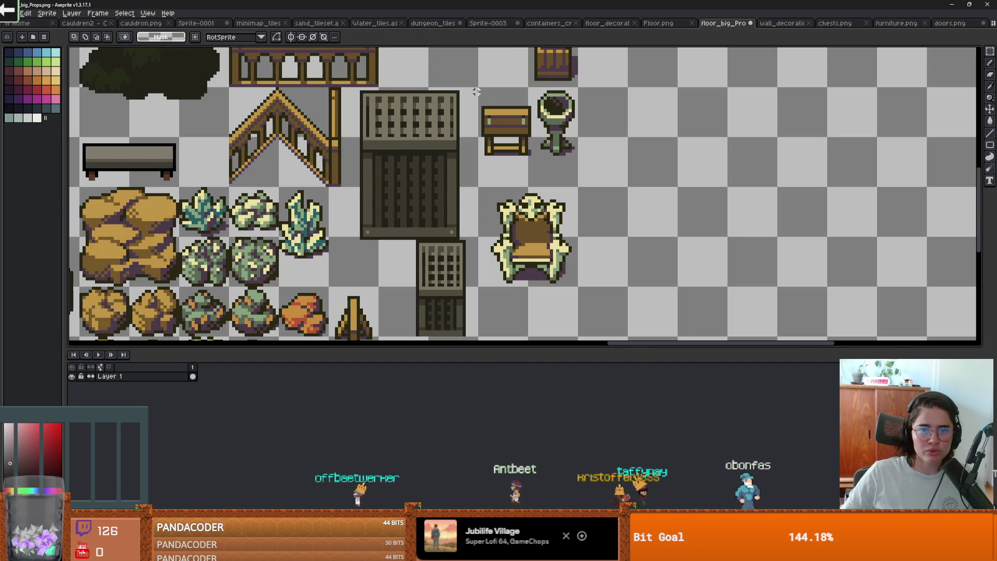
drag(479, 89, 587, 190)
drag(563, 154, 561, 163)
key(ctrl+d)
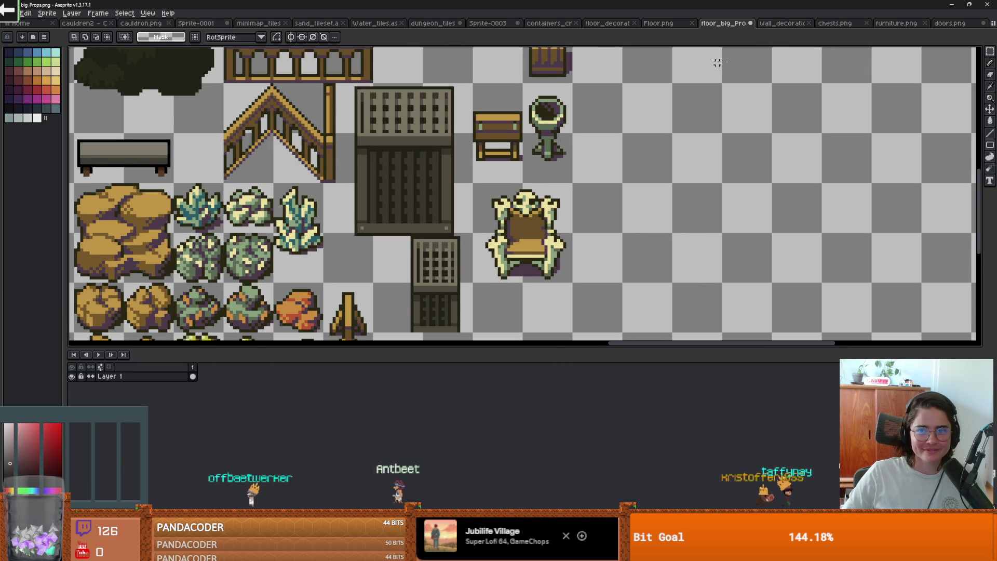
- Select the green pillar section of the arched wall in Sprite-0003 and cut it
scroll(599, 85, down, 1)
click(488, 23)
scroll(430, 257, up, 2)
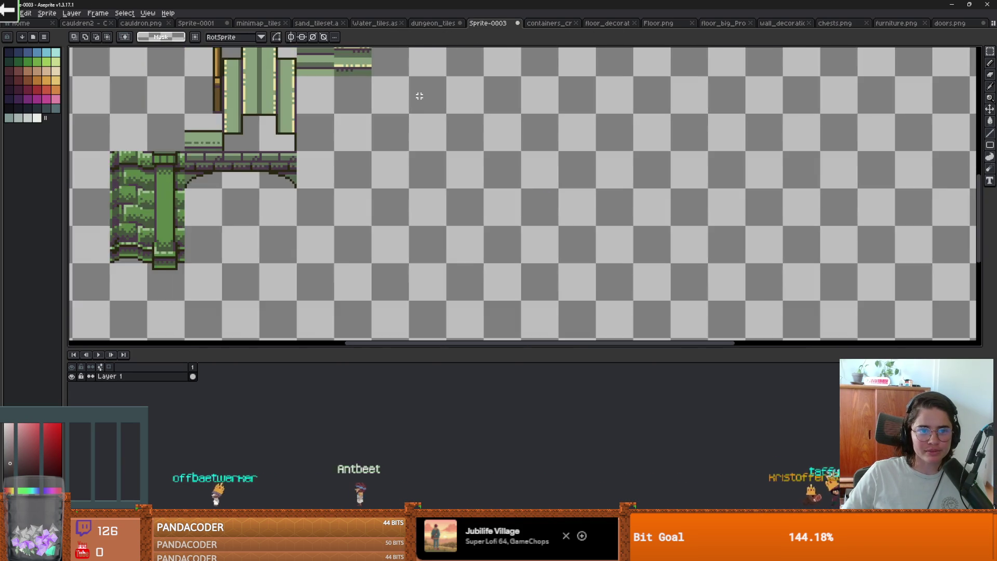
scroll(523, 193, down, 3)
drag(535, 199, 322, 78)
scroll(503, 109, up, 1)
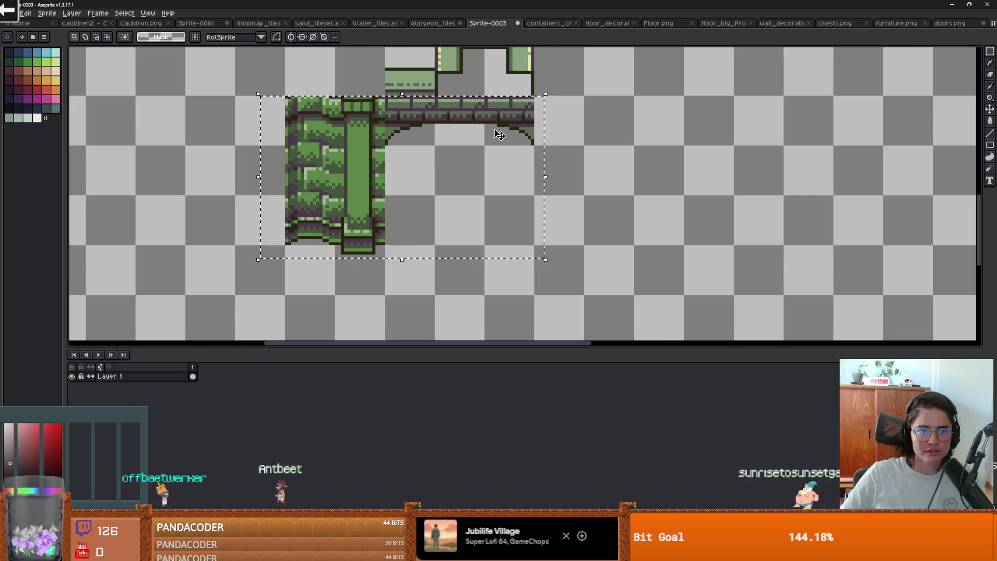
key(Delete)
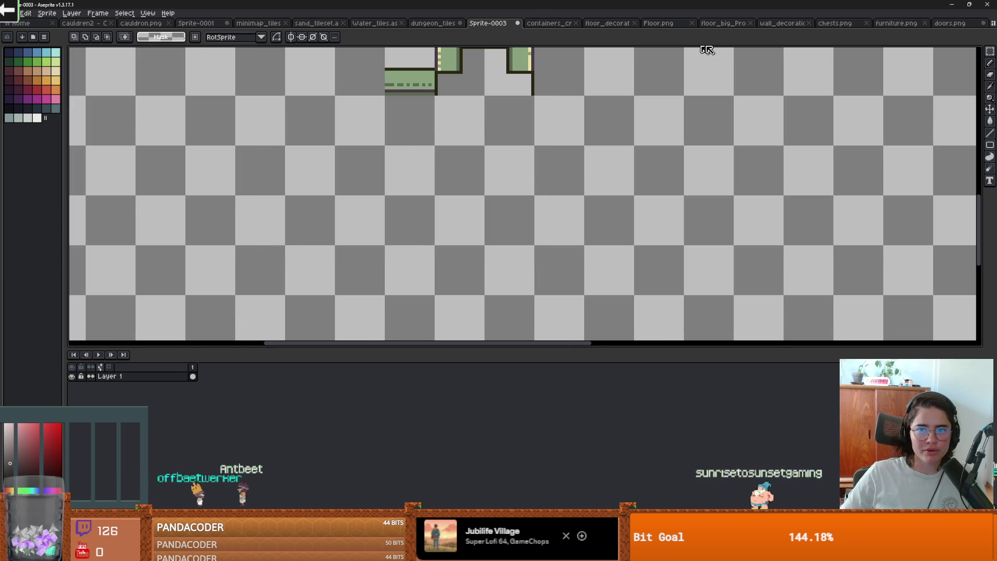
key(ctrl+v)
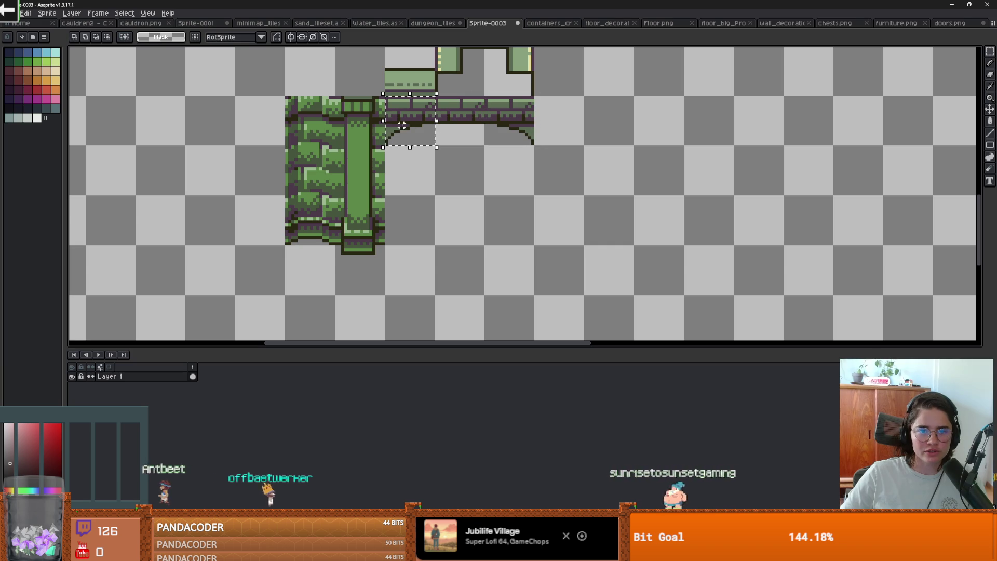
key(ctrl+x)
click(782, 23)
- Cancel the stray wall-section paste in the tileset
key(ctrl+v)
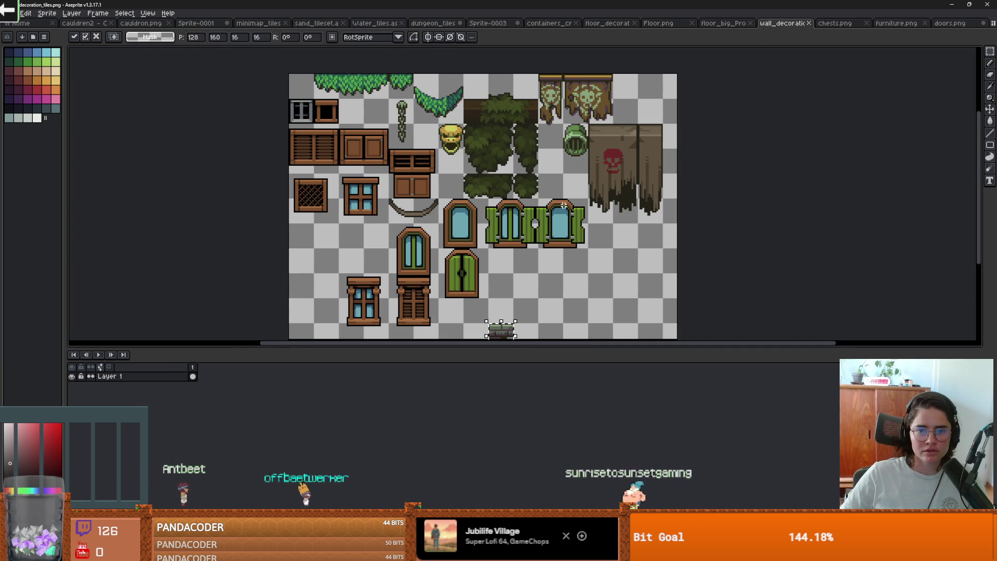
drag(549, 198, 528, 94)
key(Escape)
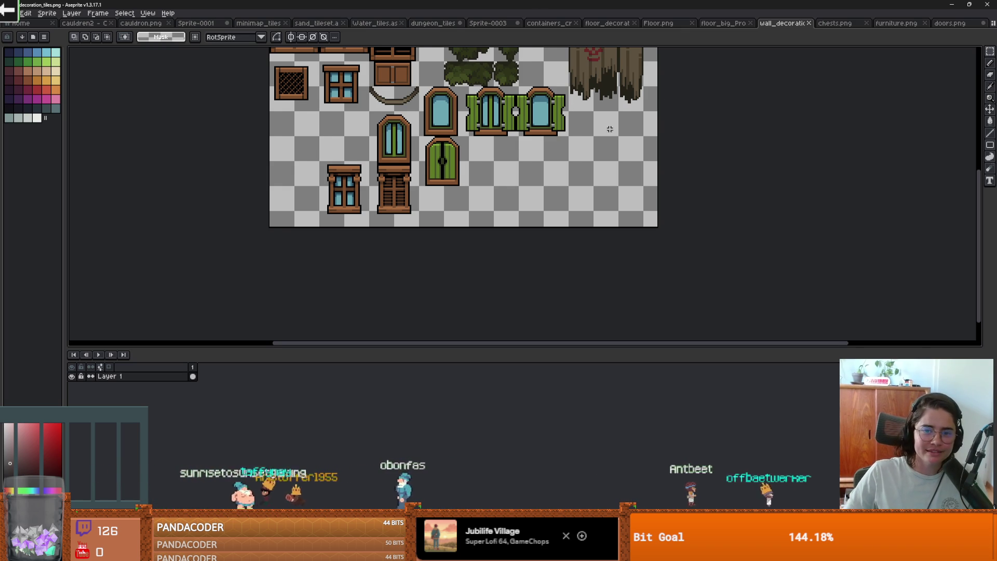
drag(609, 128, 595, 137)
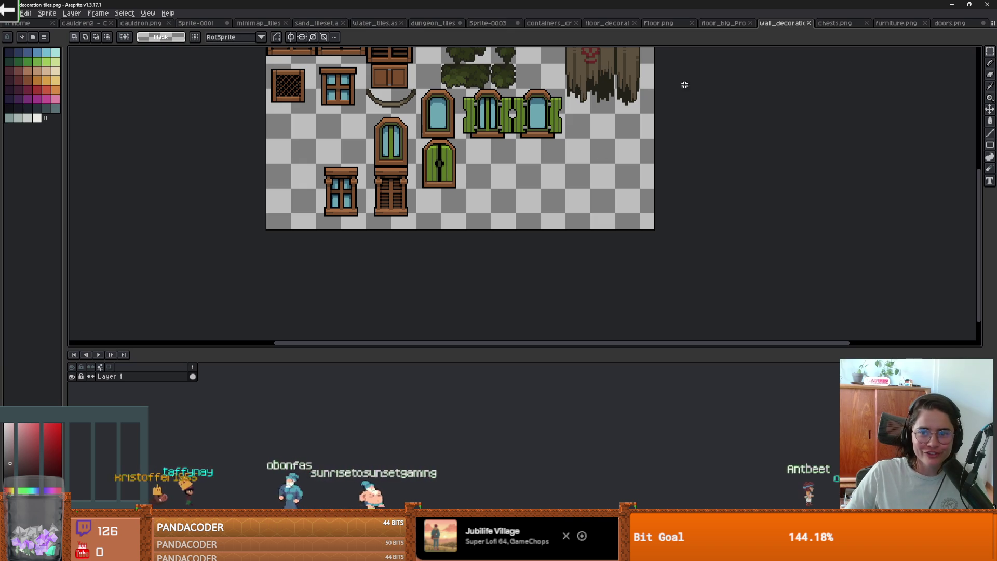
- Select and cut the right part of the green brick arch from the scratch sprite
click(589, 25)
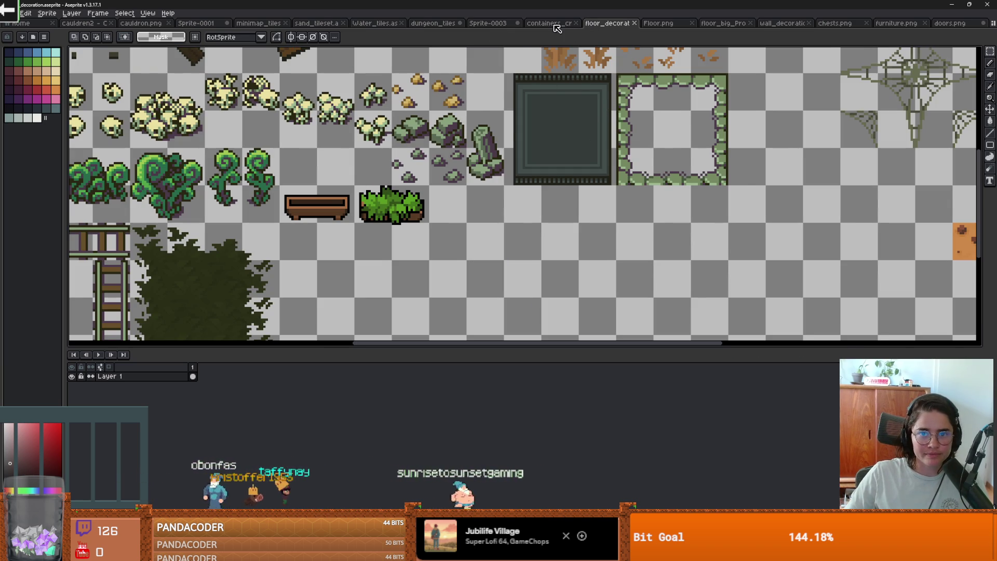
click(494, 24)
scroll(439, 82, down, 1)
drag(397, 94, 435, 133)
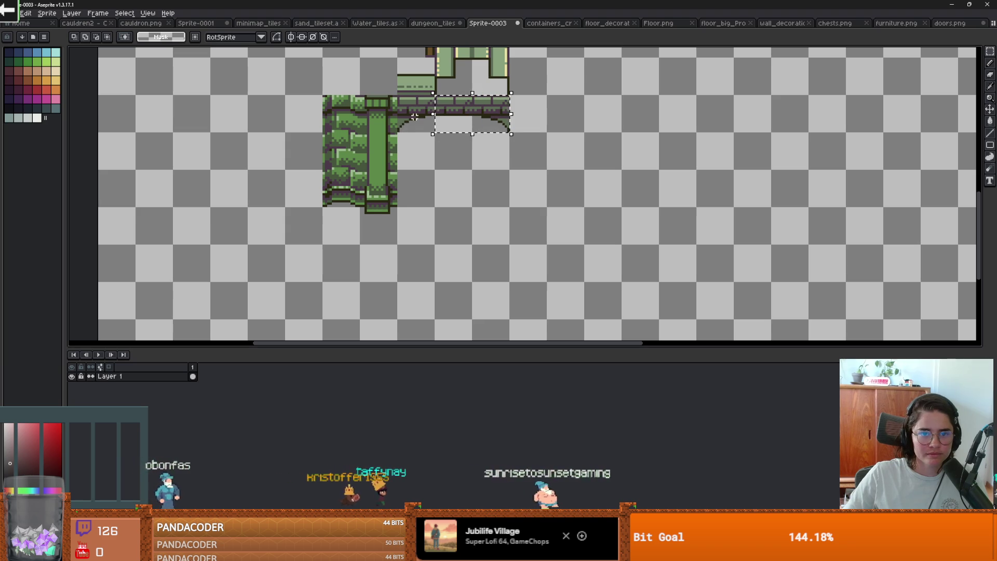
key(ctrl+z)
- Paste the arch piece into wall_decoration_tiles just below the green shutters and commit it
click(781, 23)
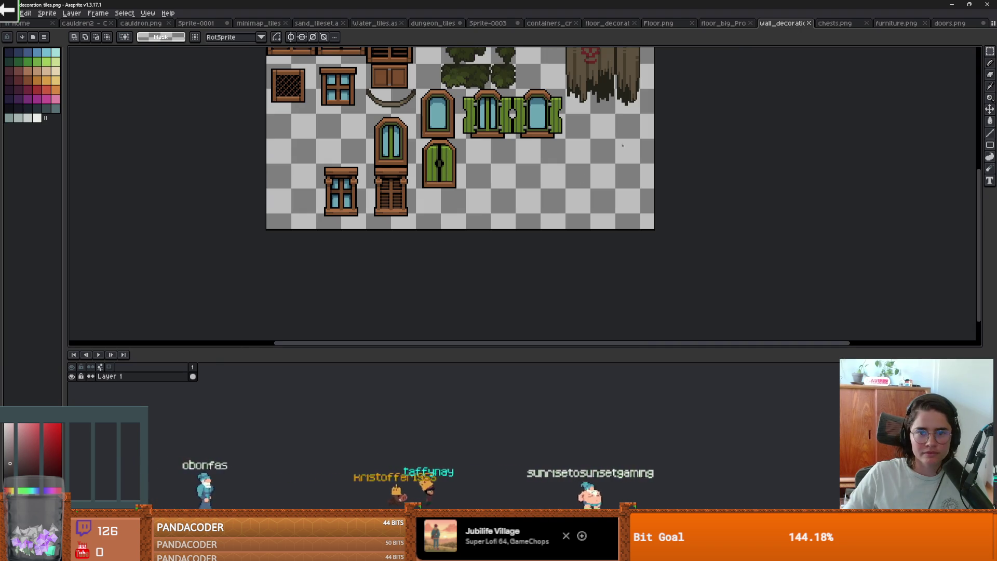
key(ctrl+v)
drag(503, 222, 503, 145)
scroll(503, 158, up, 2)
key(ctrl+d)
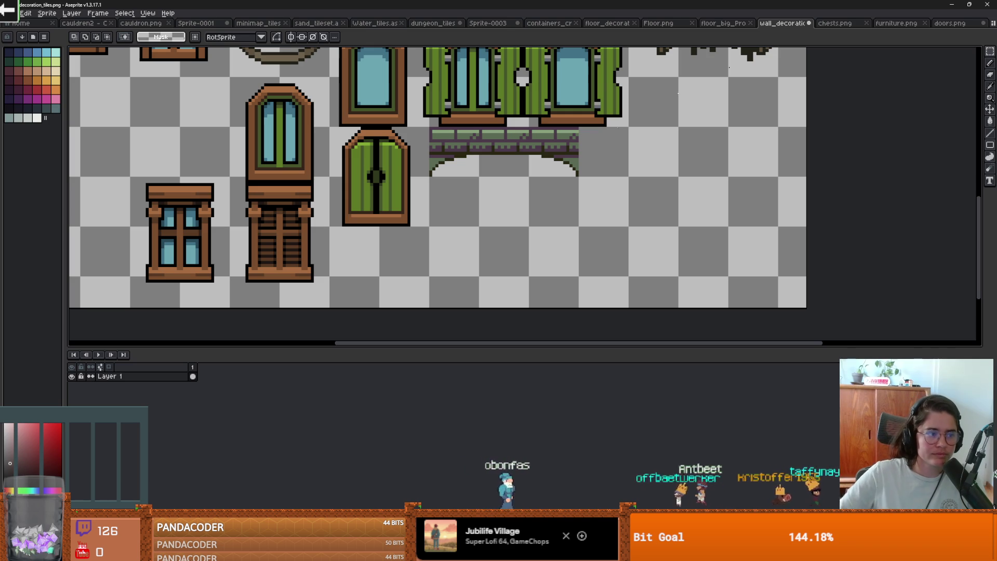
- Inspect the dungeon tileset sheet for space for the pillar
click(445, 23)
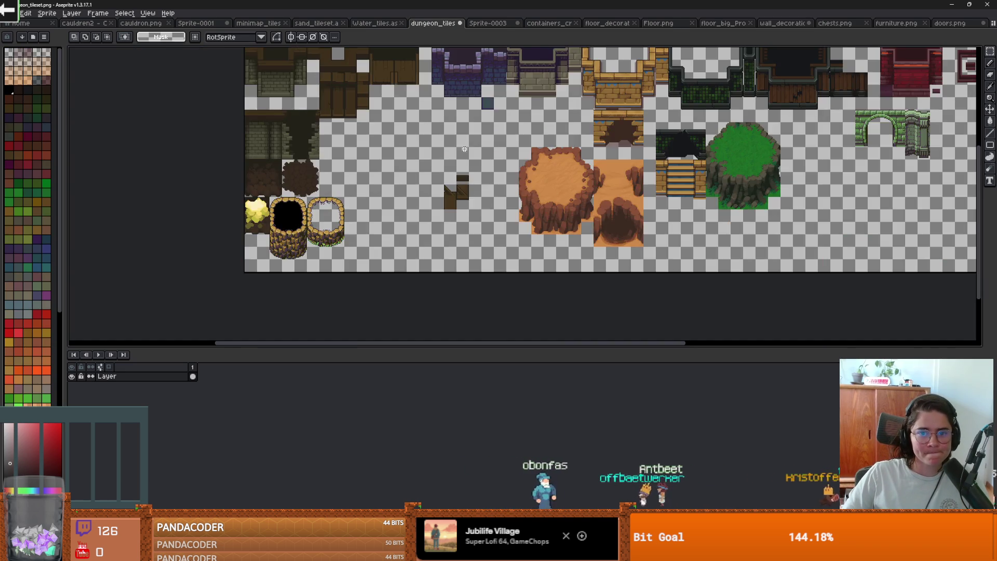
scroll(446, 190, up, 2)
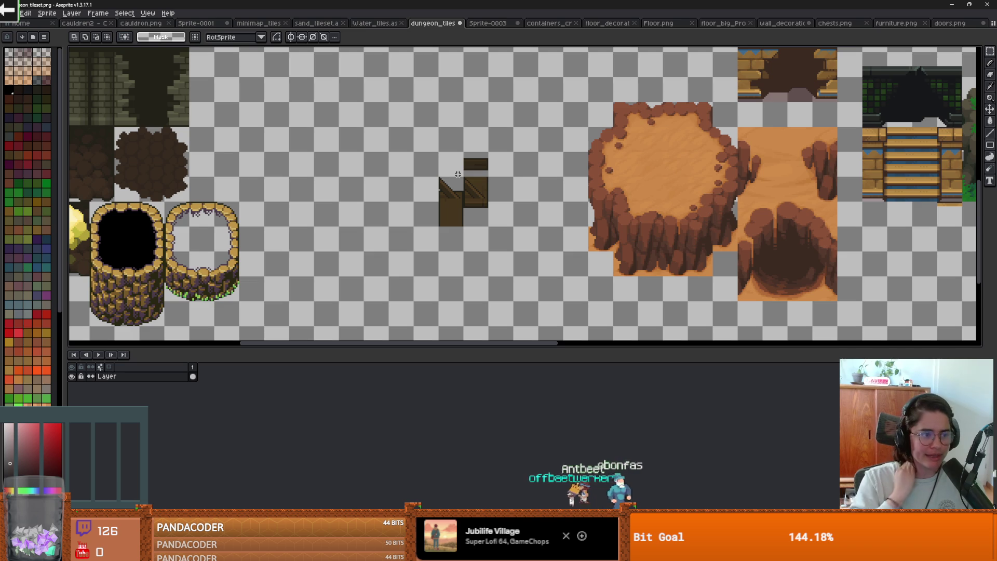
scroll(458, 174, up, 1)
scroll(467, 197, down, 1)
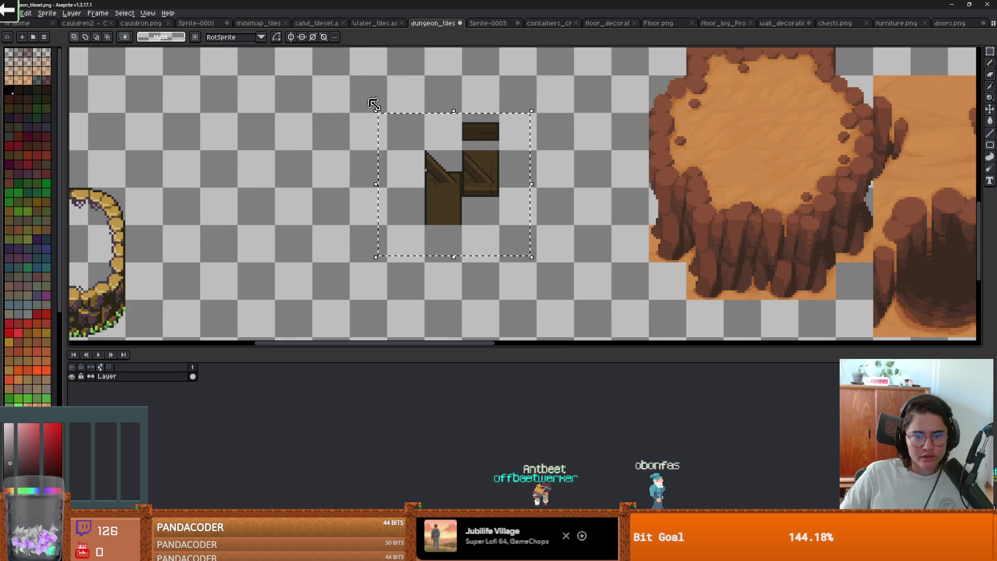
scroll(437, 194, down, 3)
drag(437, 195, 418, 213)
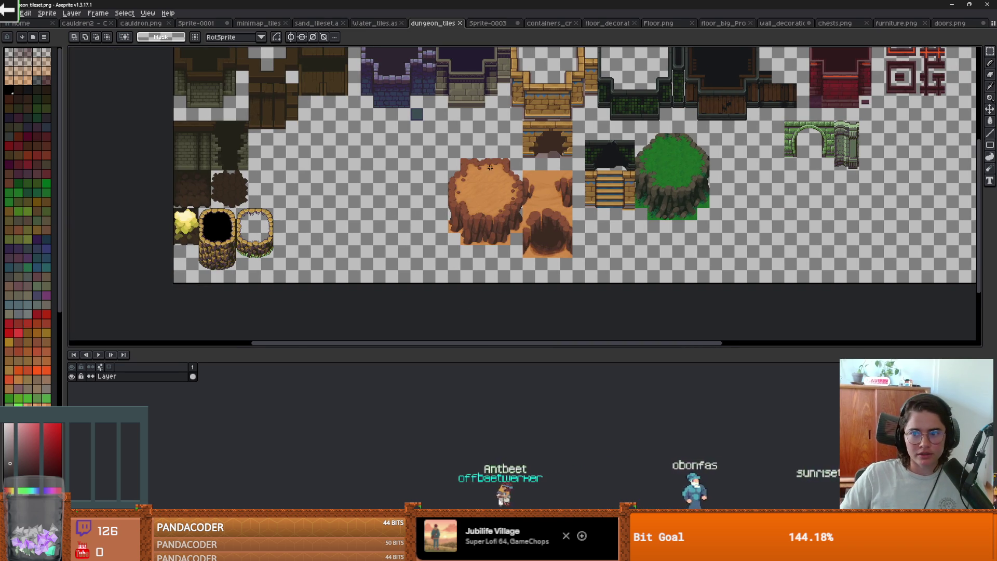
drag(477, 164, 376, 186)
- Cut the green pillar piece out of scratch sprite Sprite-0003
click(373, 23)
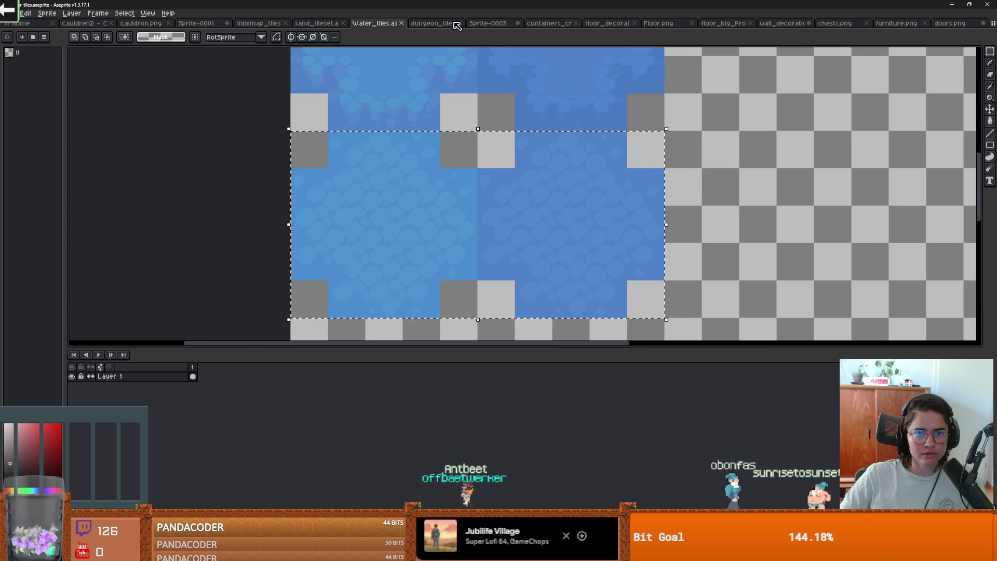
click(488, 23)
scroll(390, 213, down, 1)
scroll(410, 194, up, 1)
key(ctrl+z)
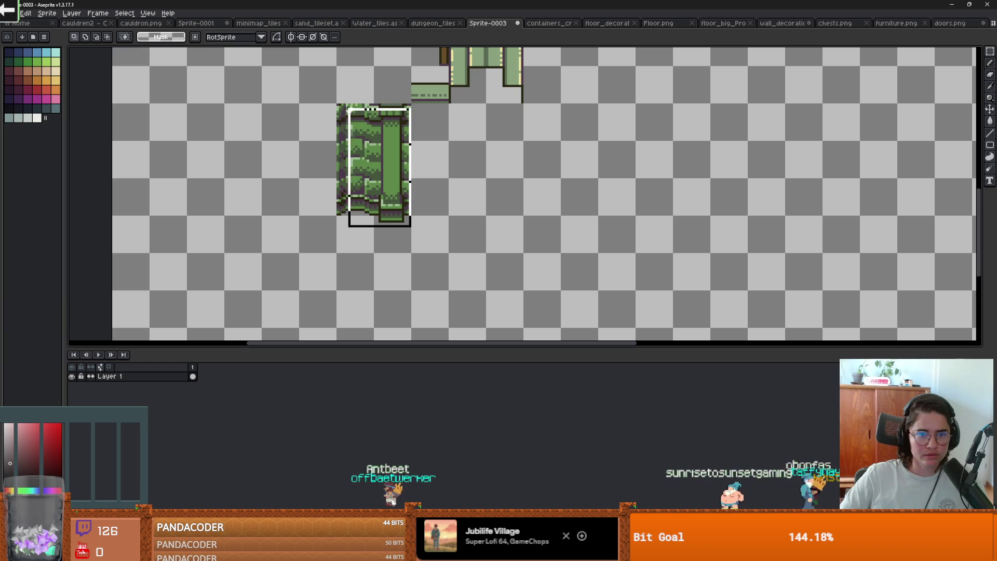
key(ctrl+z)
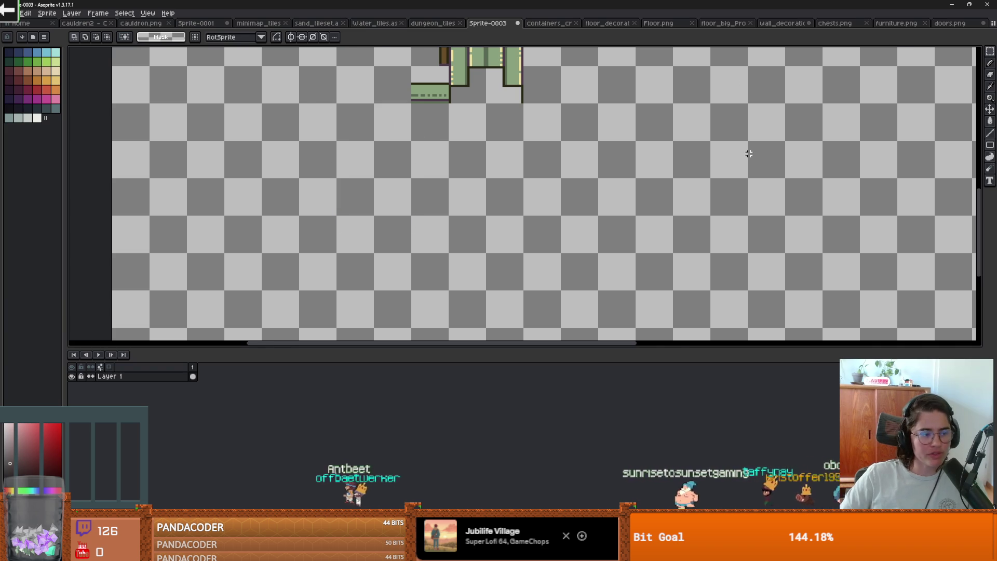
- Check the doors and wall decoration sheets, then bring up the dungeon tileset
drag(710, 148, 605, 151)
scroll(623, 147, left, 2)
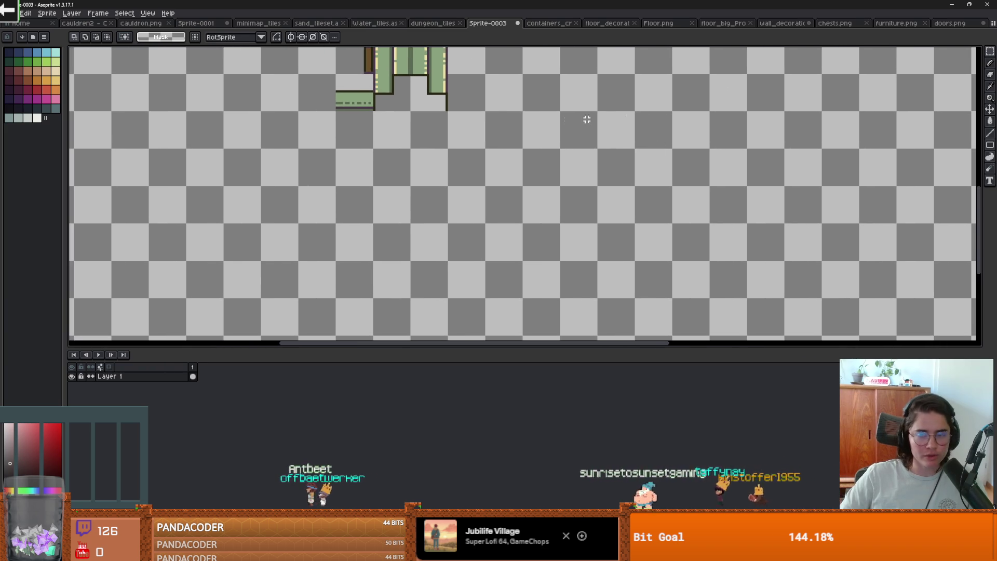
scroll(649, 120, left, 2)
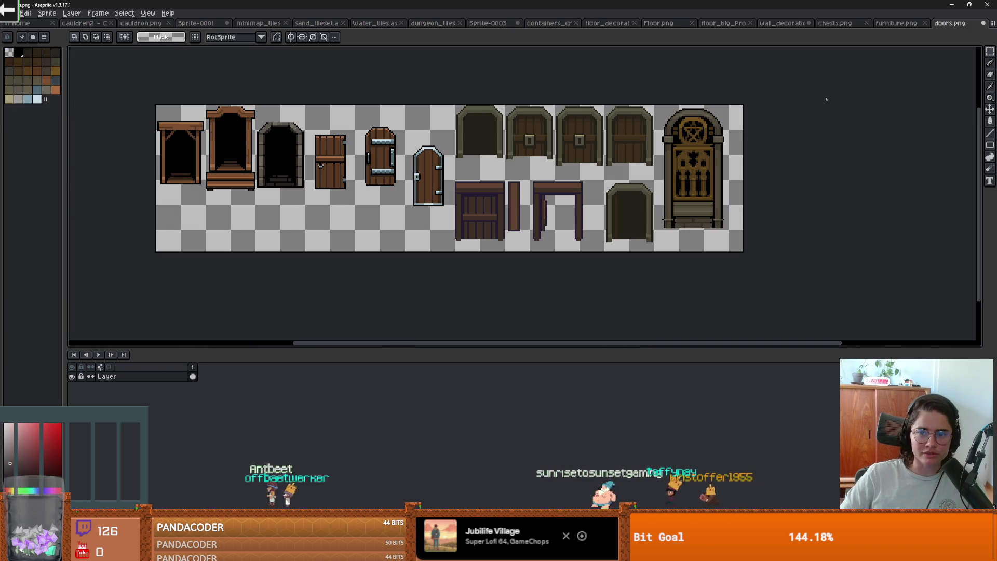
click(943, 23)
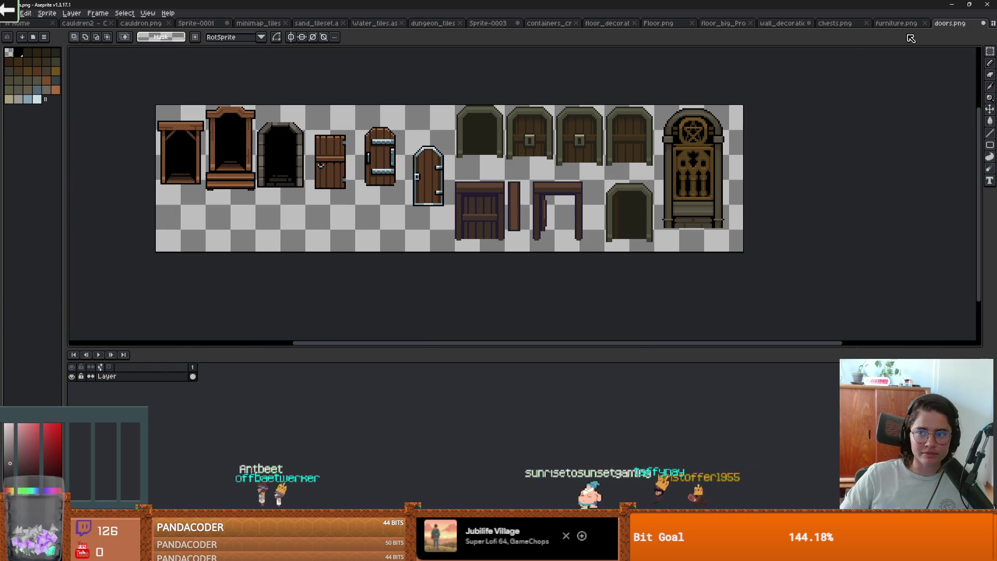
click(781, 23)
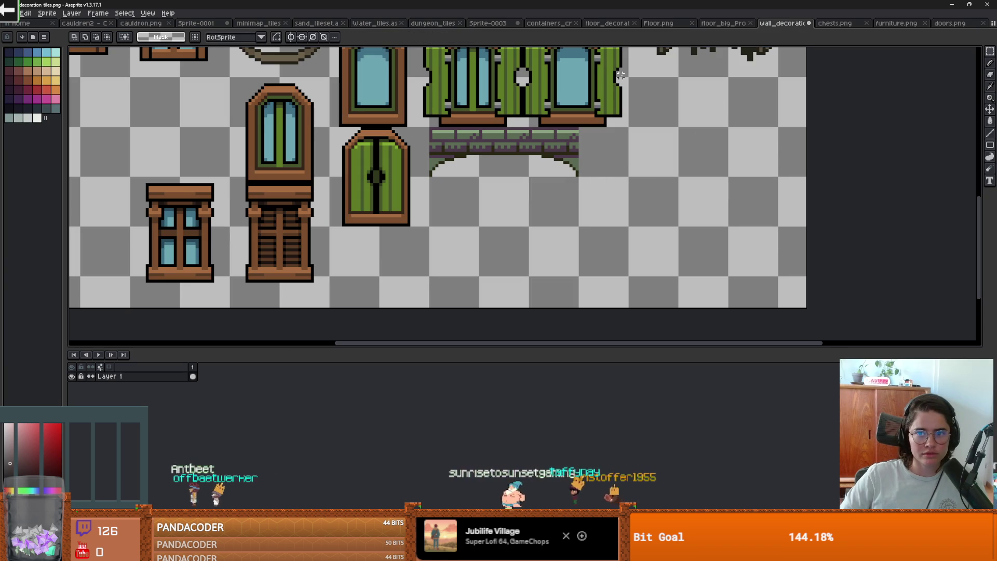
click(494, 24)
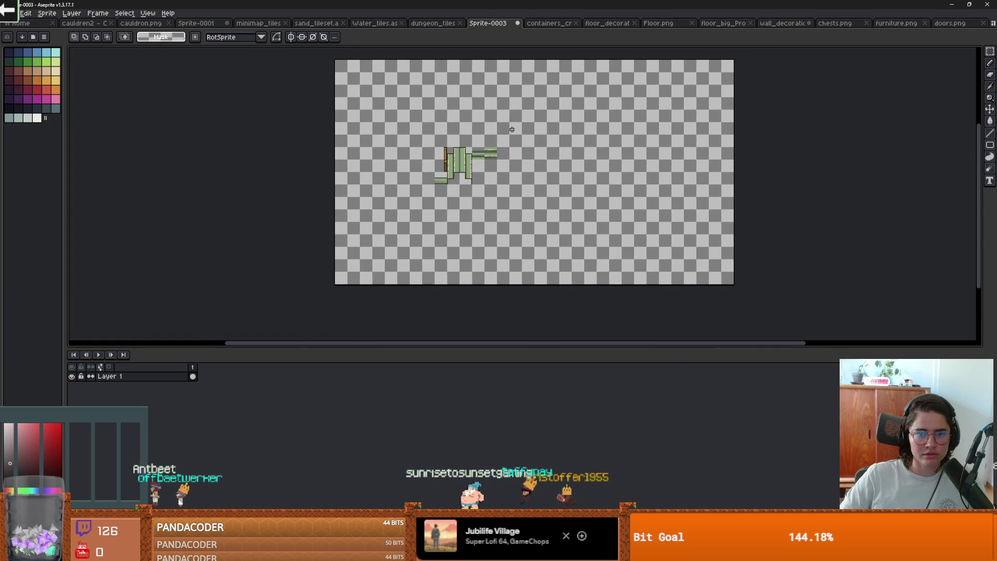
key(ctrl+shift+Tab)
- Paste the green pillar into the dungeon tileset against the green arch's left side and commit it
key(ctrl+v)
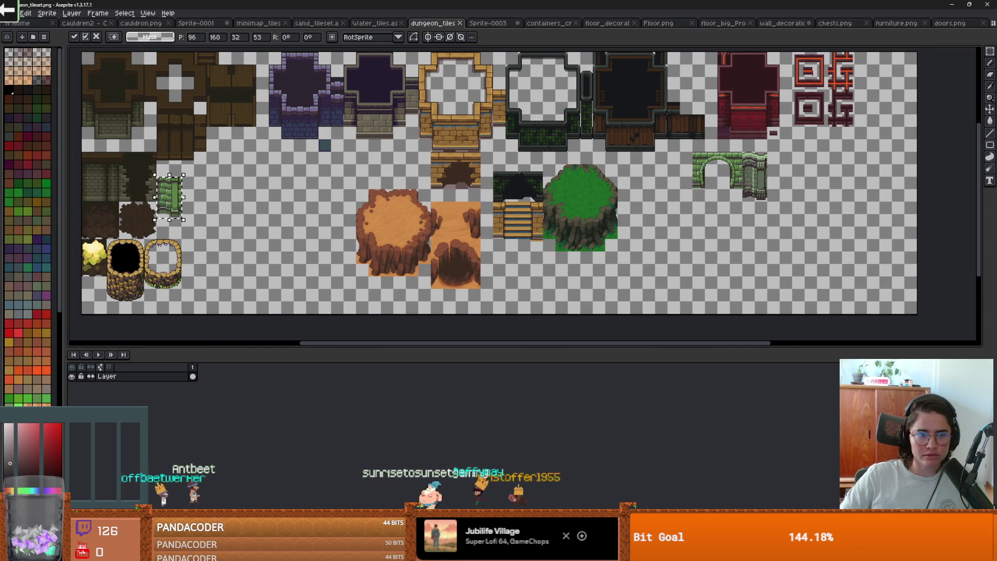
mouse_move(186, 204)
mouse_down()
mouse_move(760, 196)
mouse_move(656, 169)
mouse_up()
scroll(712, 184, up, 1)
click(720, 188)
scroll(721, 188, down, 3)
scroll(758, 193, up, 3)
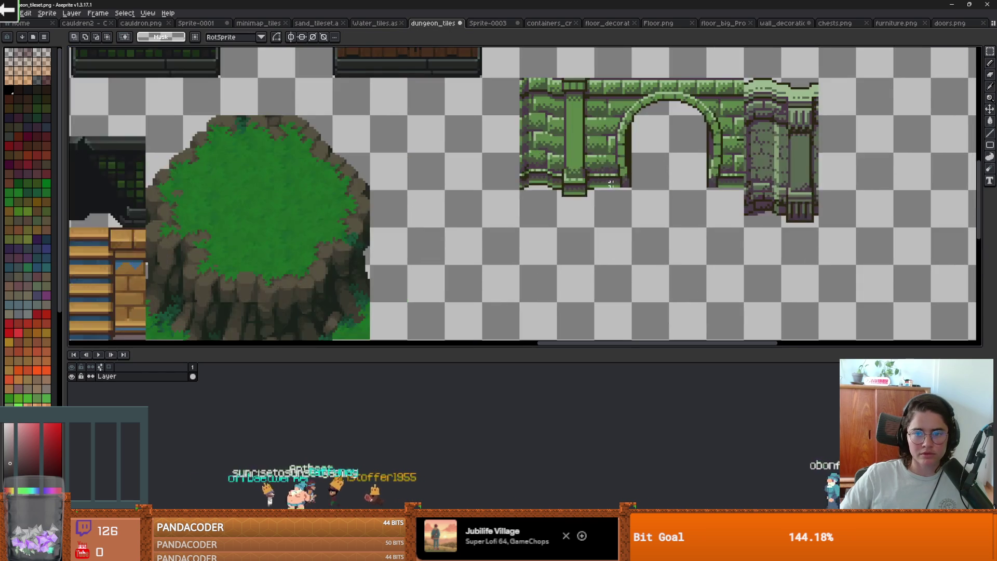
- Dismiss the context menu and return to Sprite-0003
right_click(471, 244)
key(Escape)
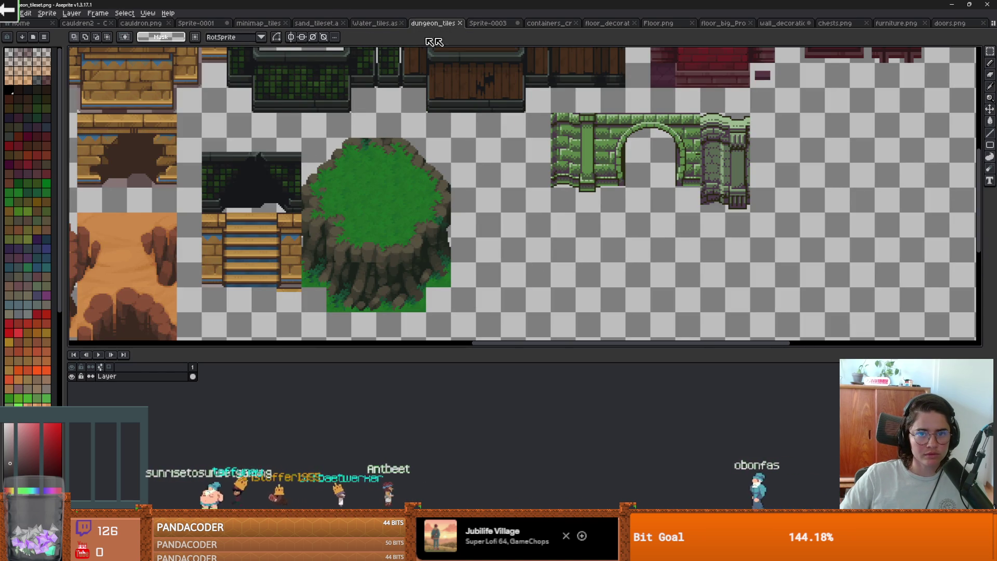
key(ctrl+Tab)
scroll(483, 180, up, 2)
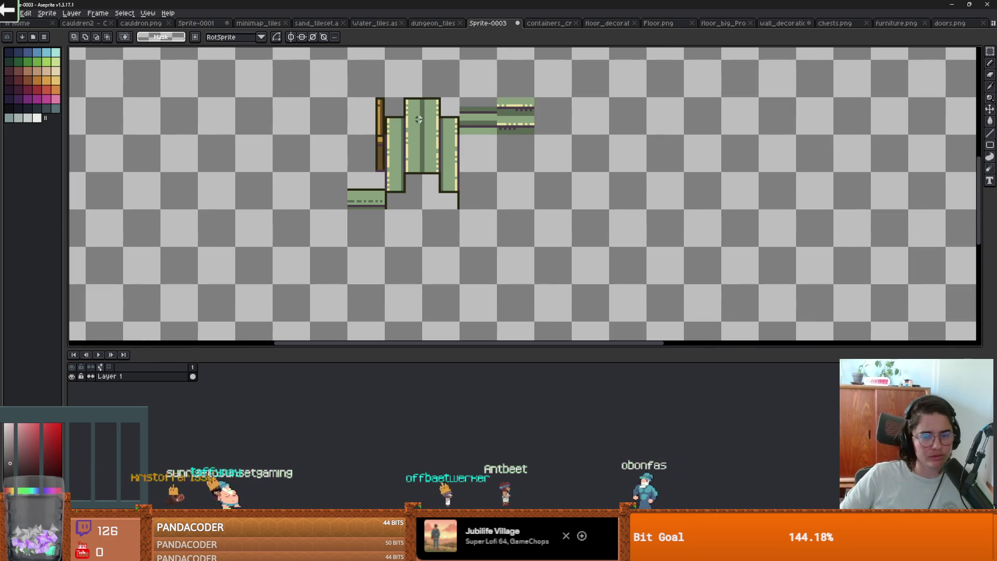
scroll(528, 199, up, 1)
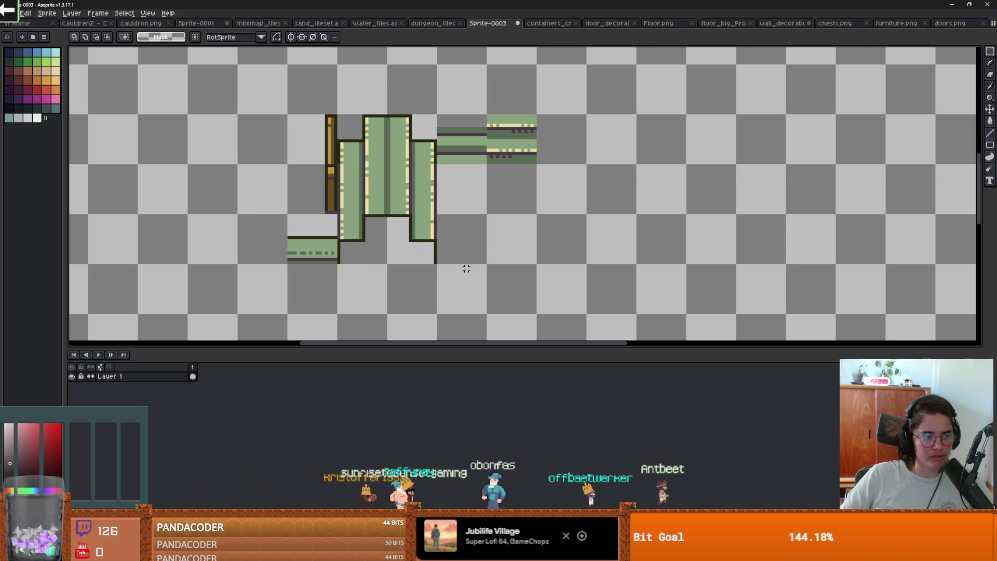
scroll(467, 269, up, 1)
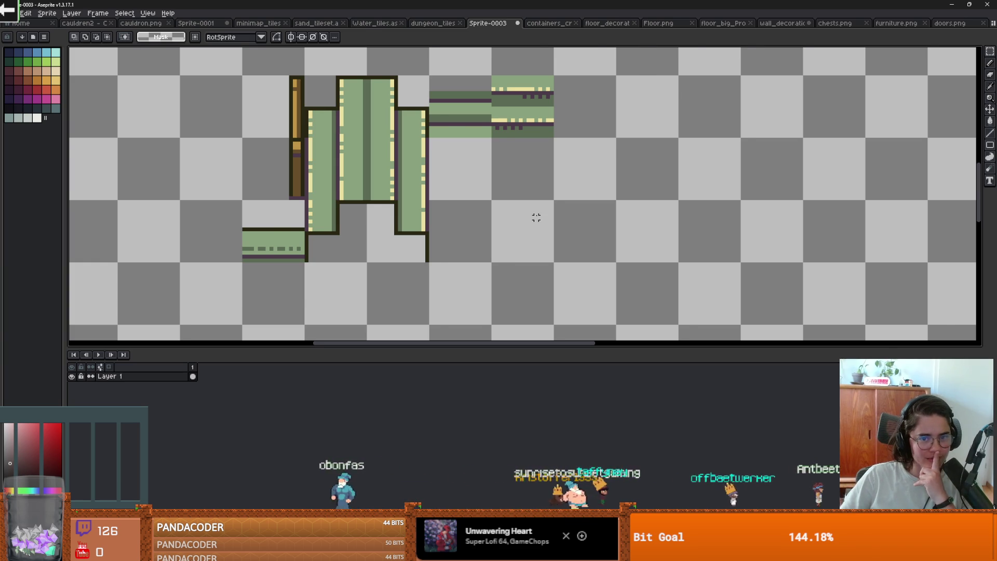
scroll(537, 217, down, 5)
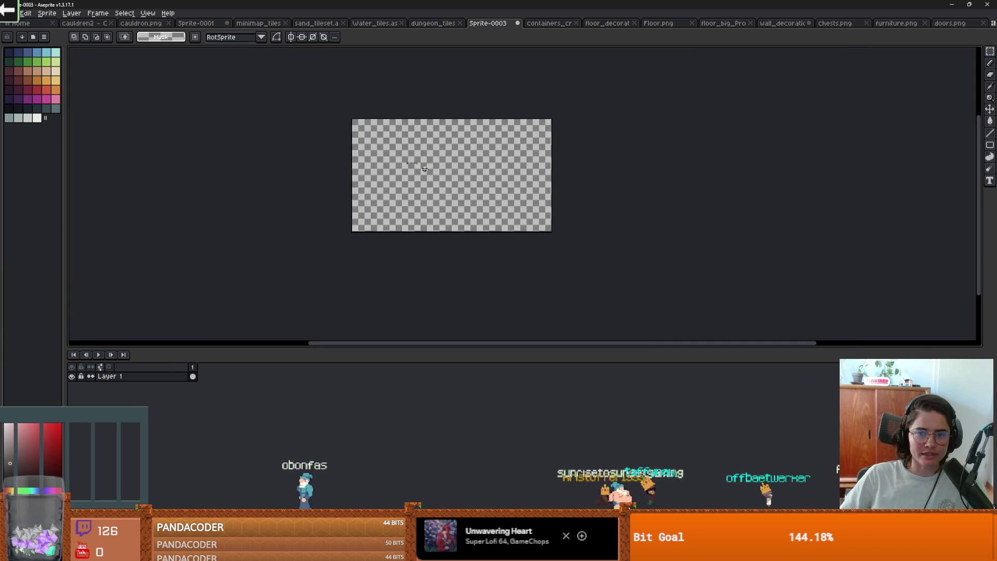
scroll(424, 168, up, 5)
- Close Sprite-0003 without saving and check the wall decoration and floor big props sheets
click(518, 23)
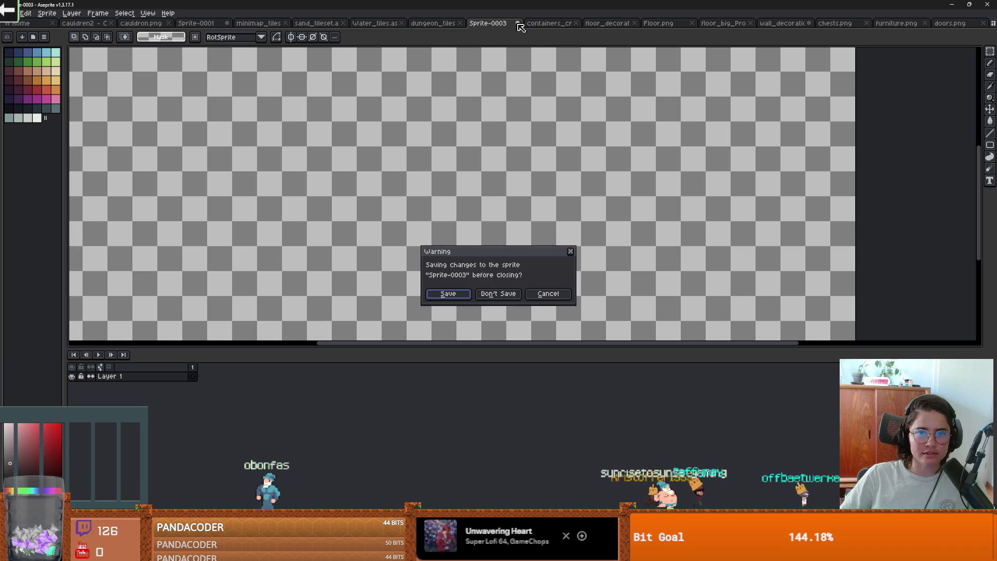
click(498, 293)
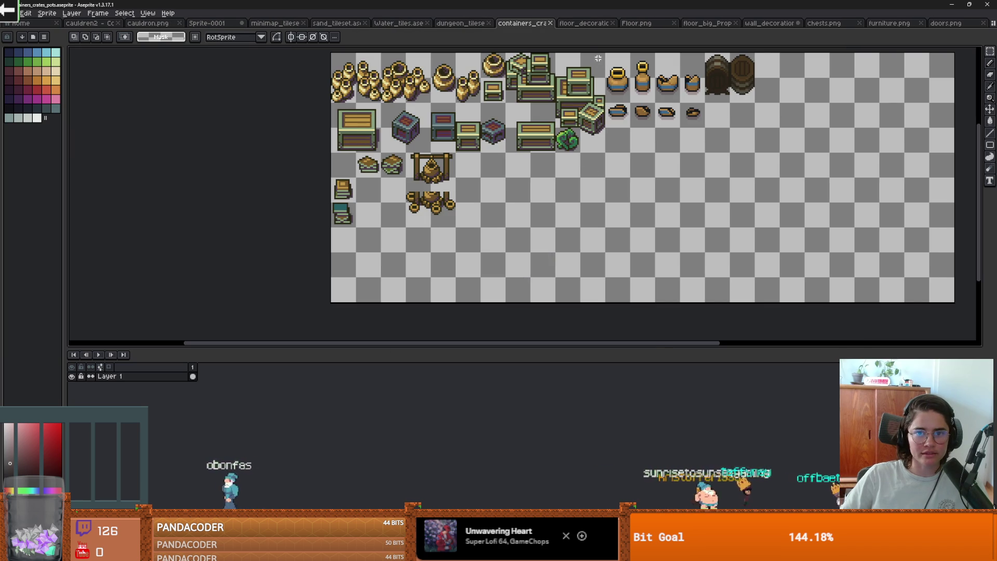
click(768, 23)
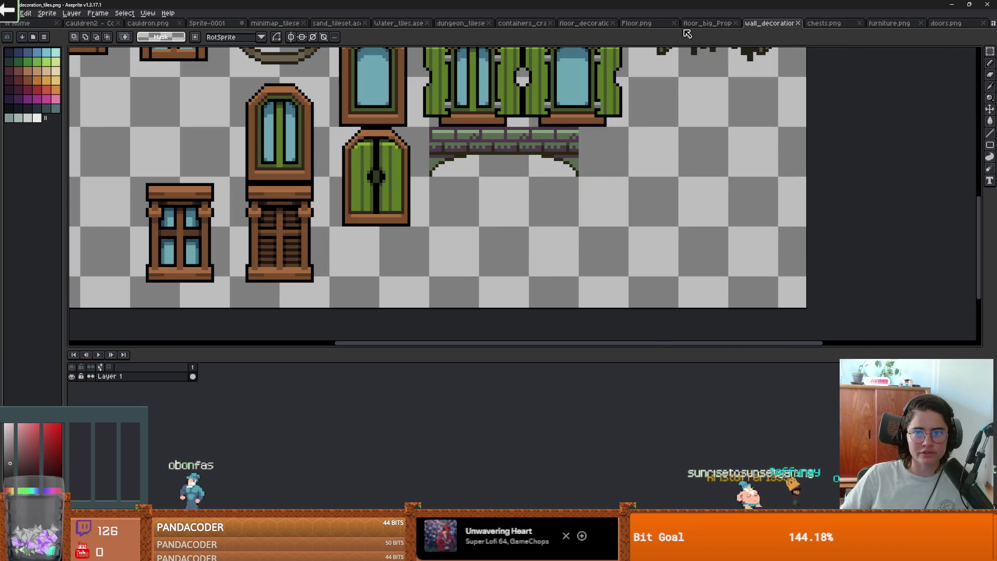
click(704, 24)
- Look over the Floor, floor decoration, containers and dungeon tileset sheets
scroll(644, 166, down, 3)
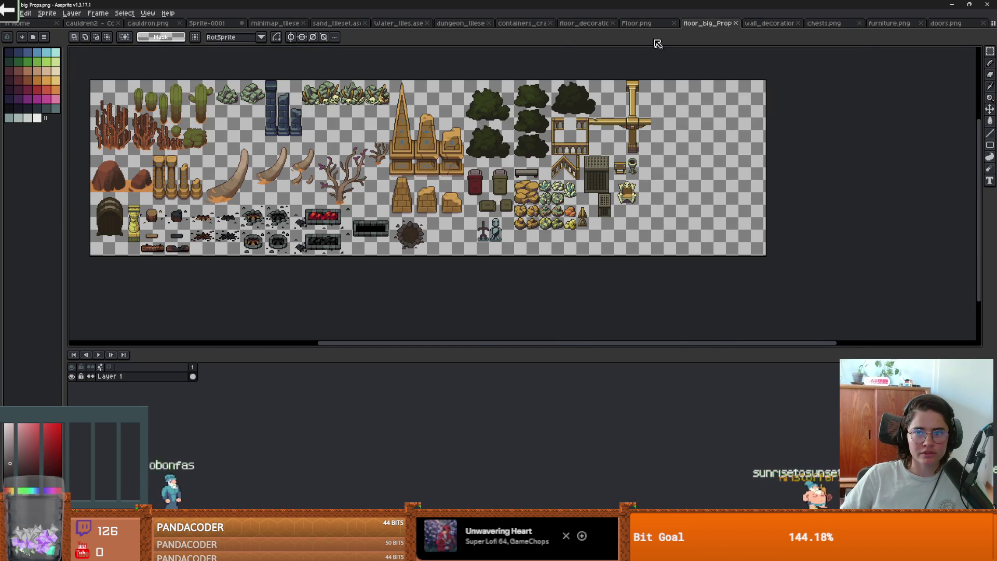
click(636, 23)
click(582, 23)
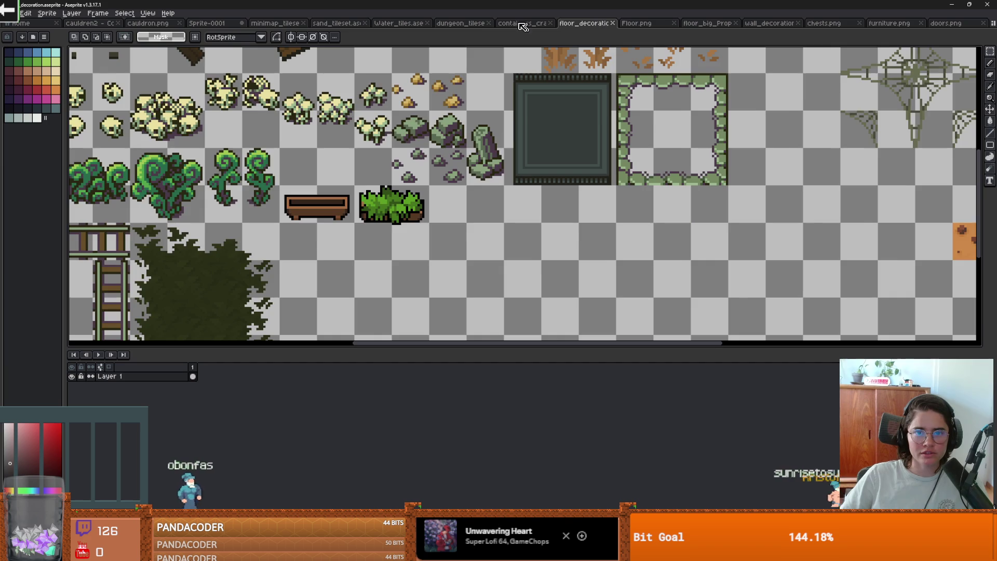
click(522, 23)
click(452, 24)
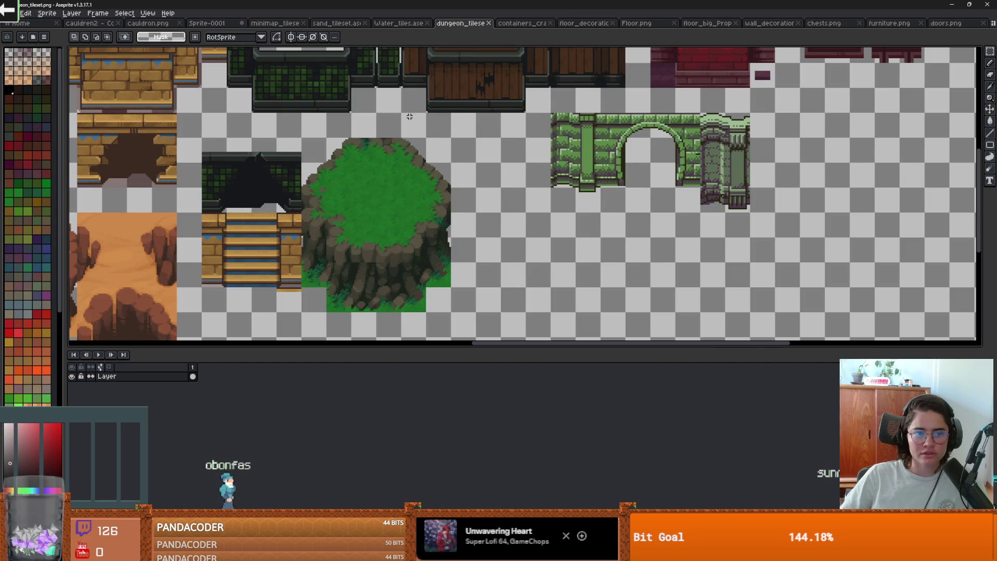
- Check the water, sand and minimap sheets, then save the candle scene in Godot
scroll(409, 117, down, 3)
click(399, 24)
click(326, 24)
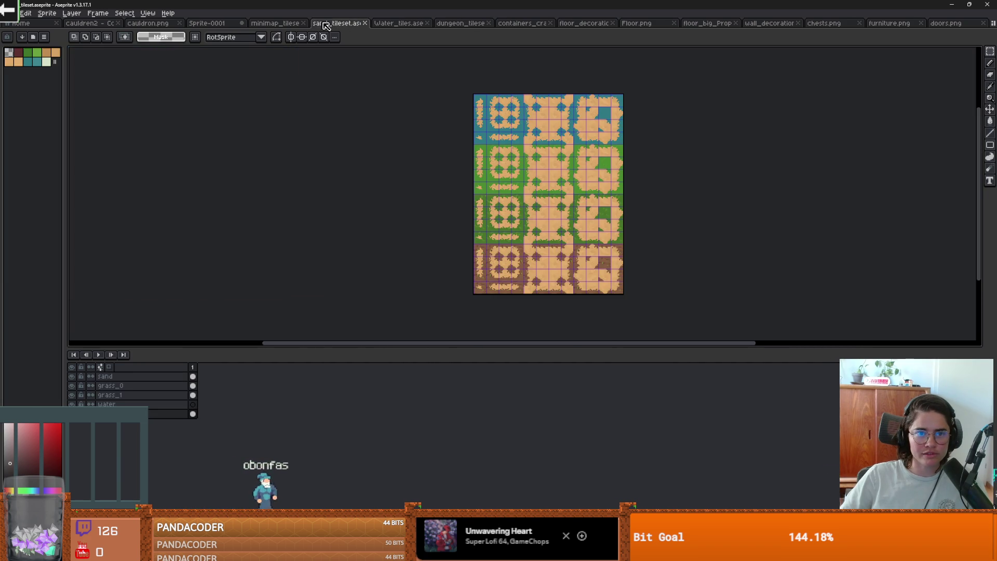
click(281, 24)
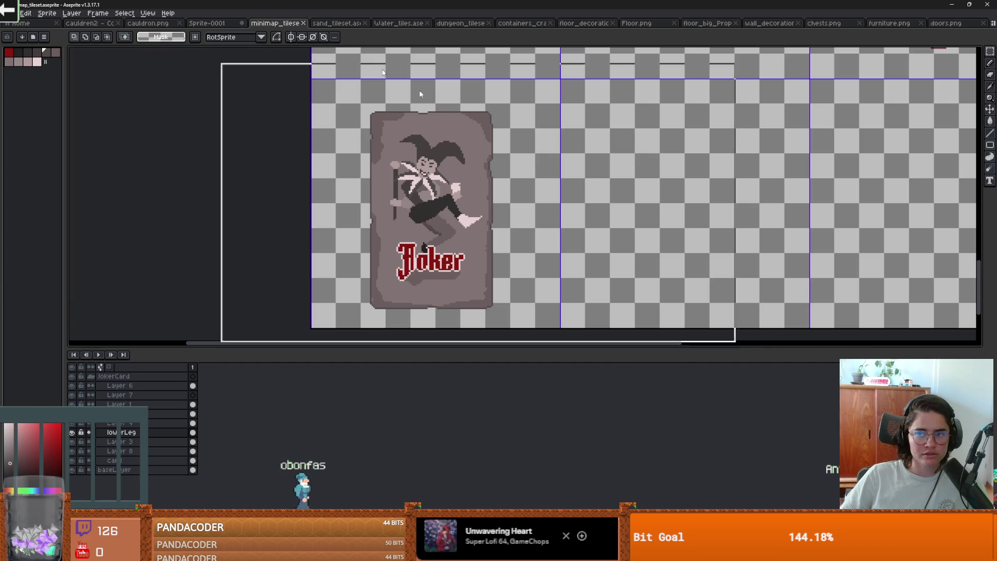
key(alt+Tab)
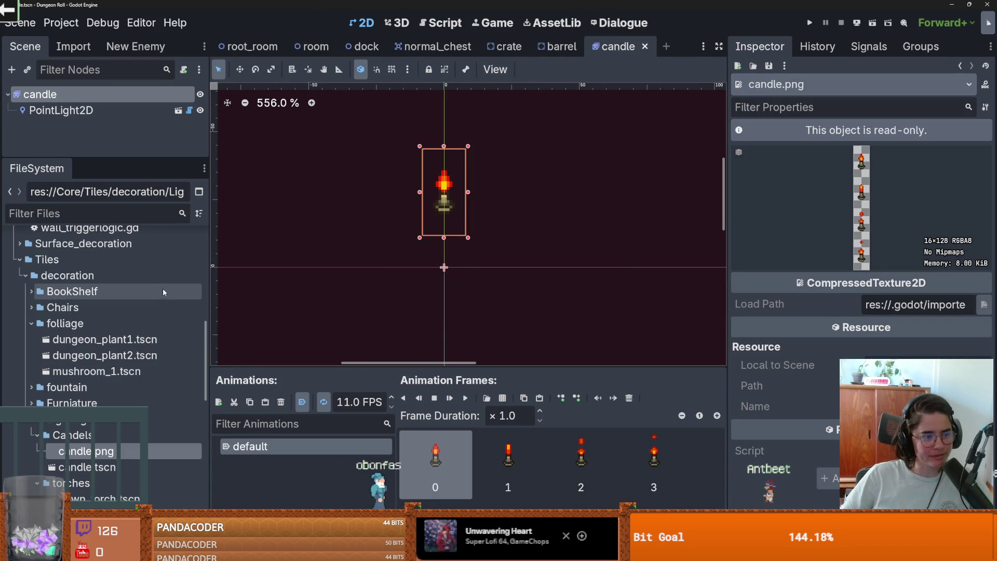
key(ctrl+s)
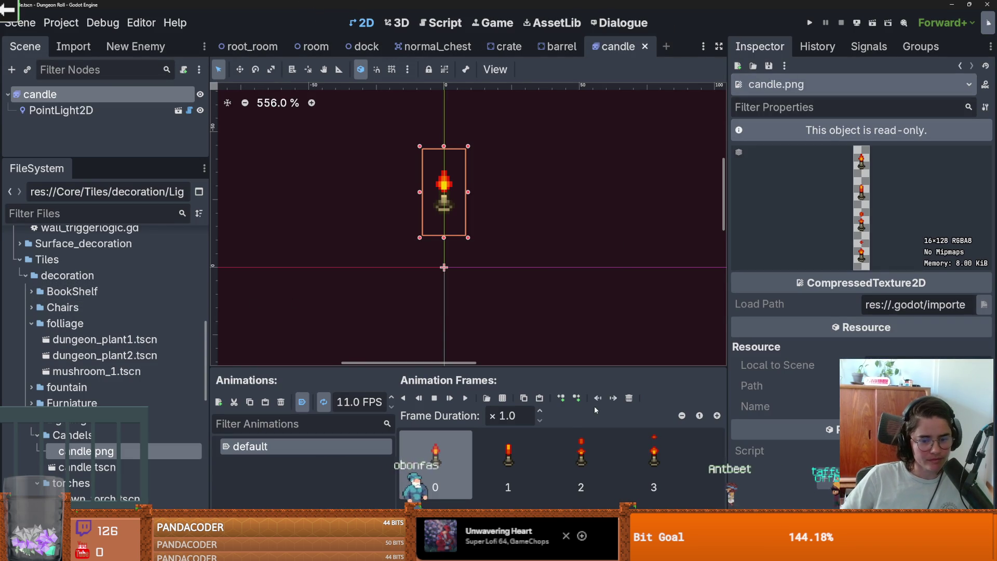